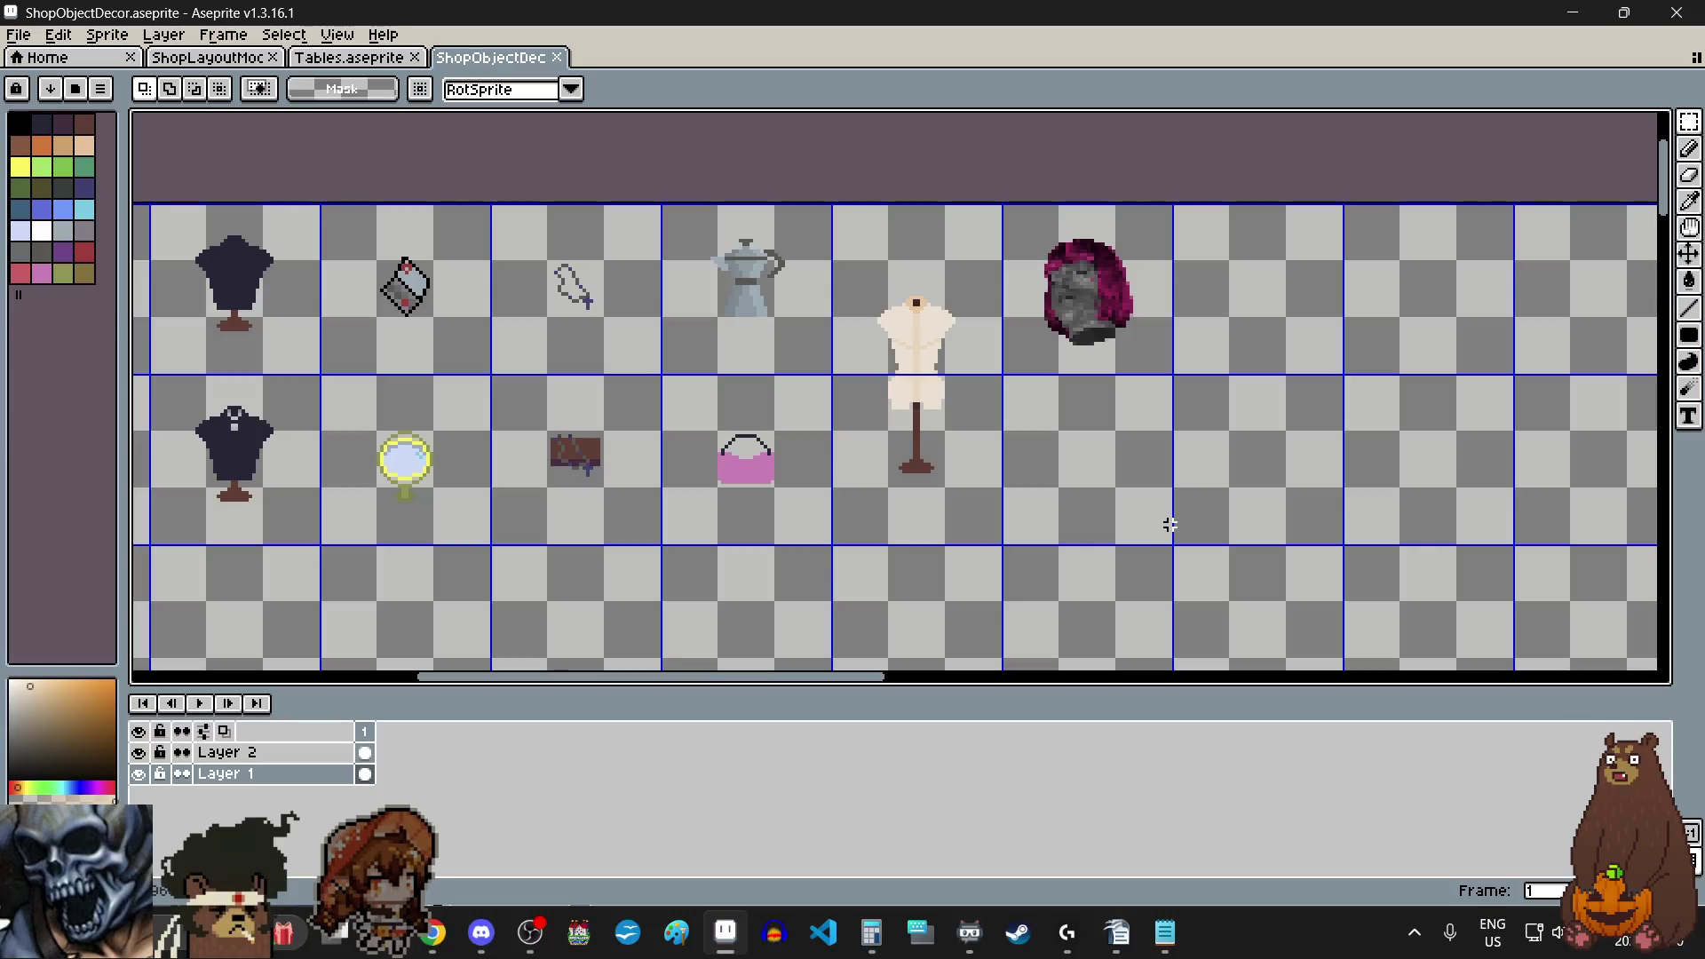
scroll(1169, 525, "down", 1)
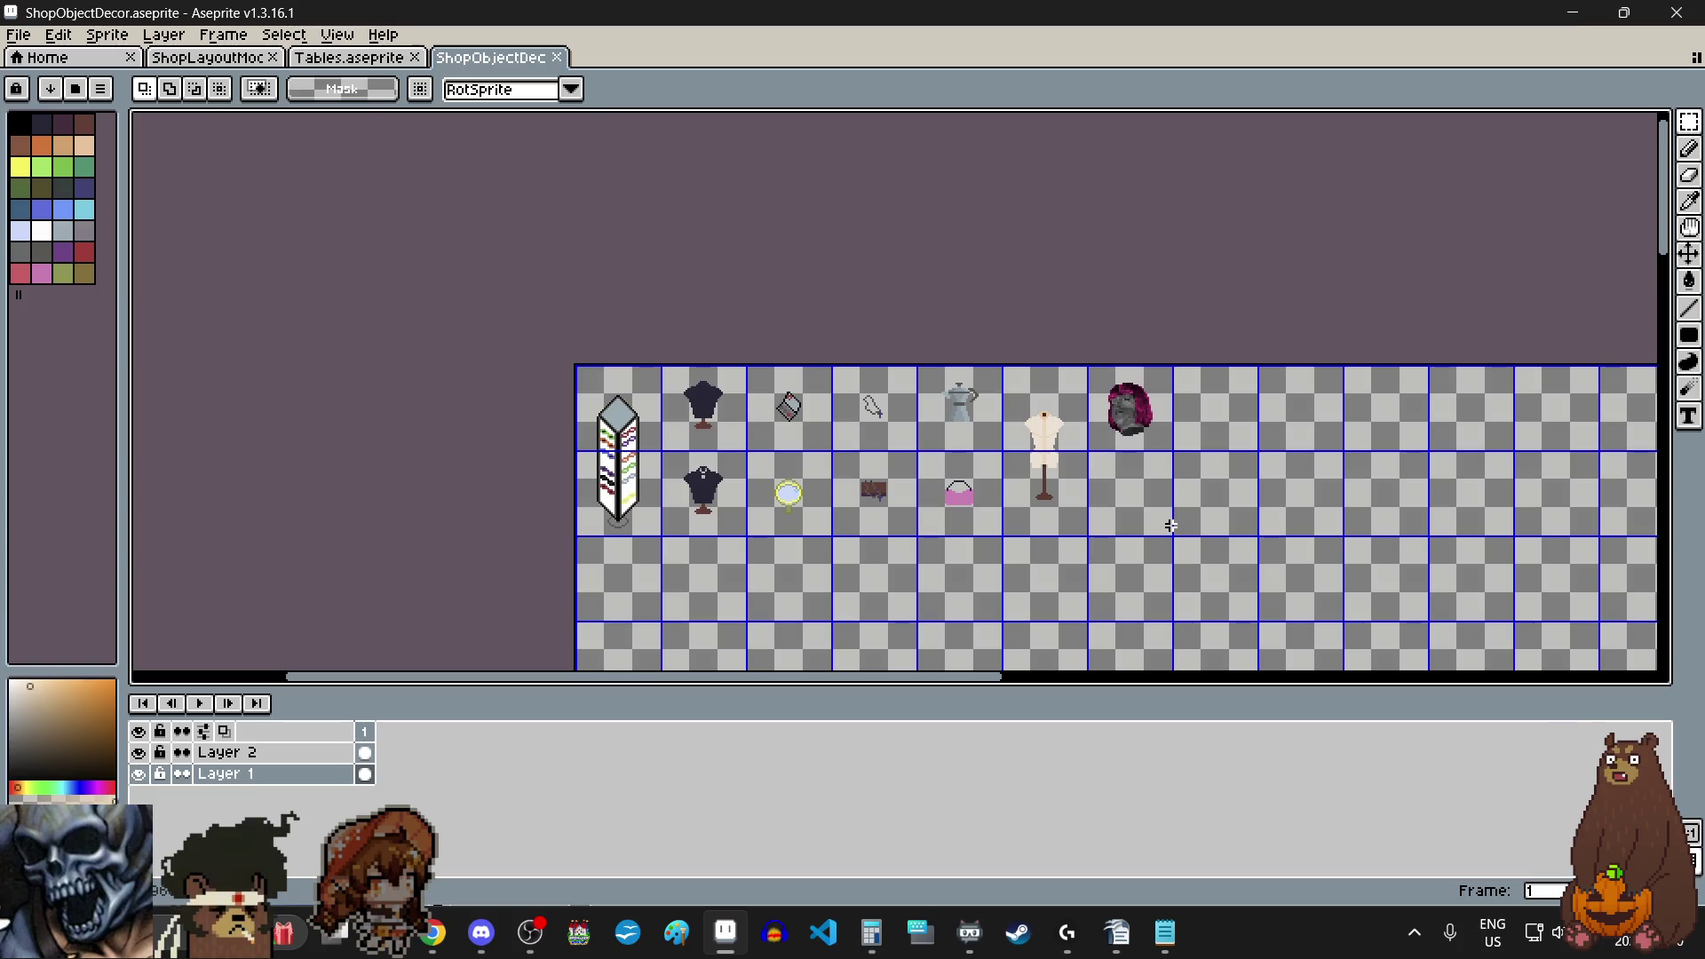
scroll(1130, 427, "up", 2)
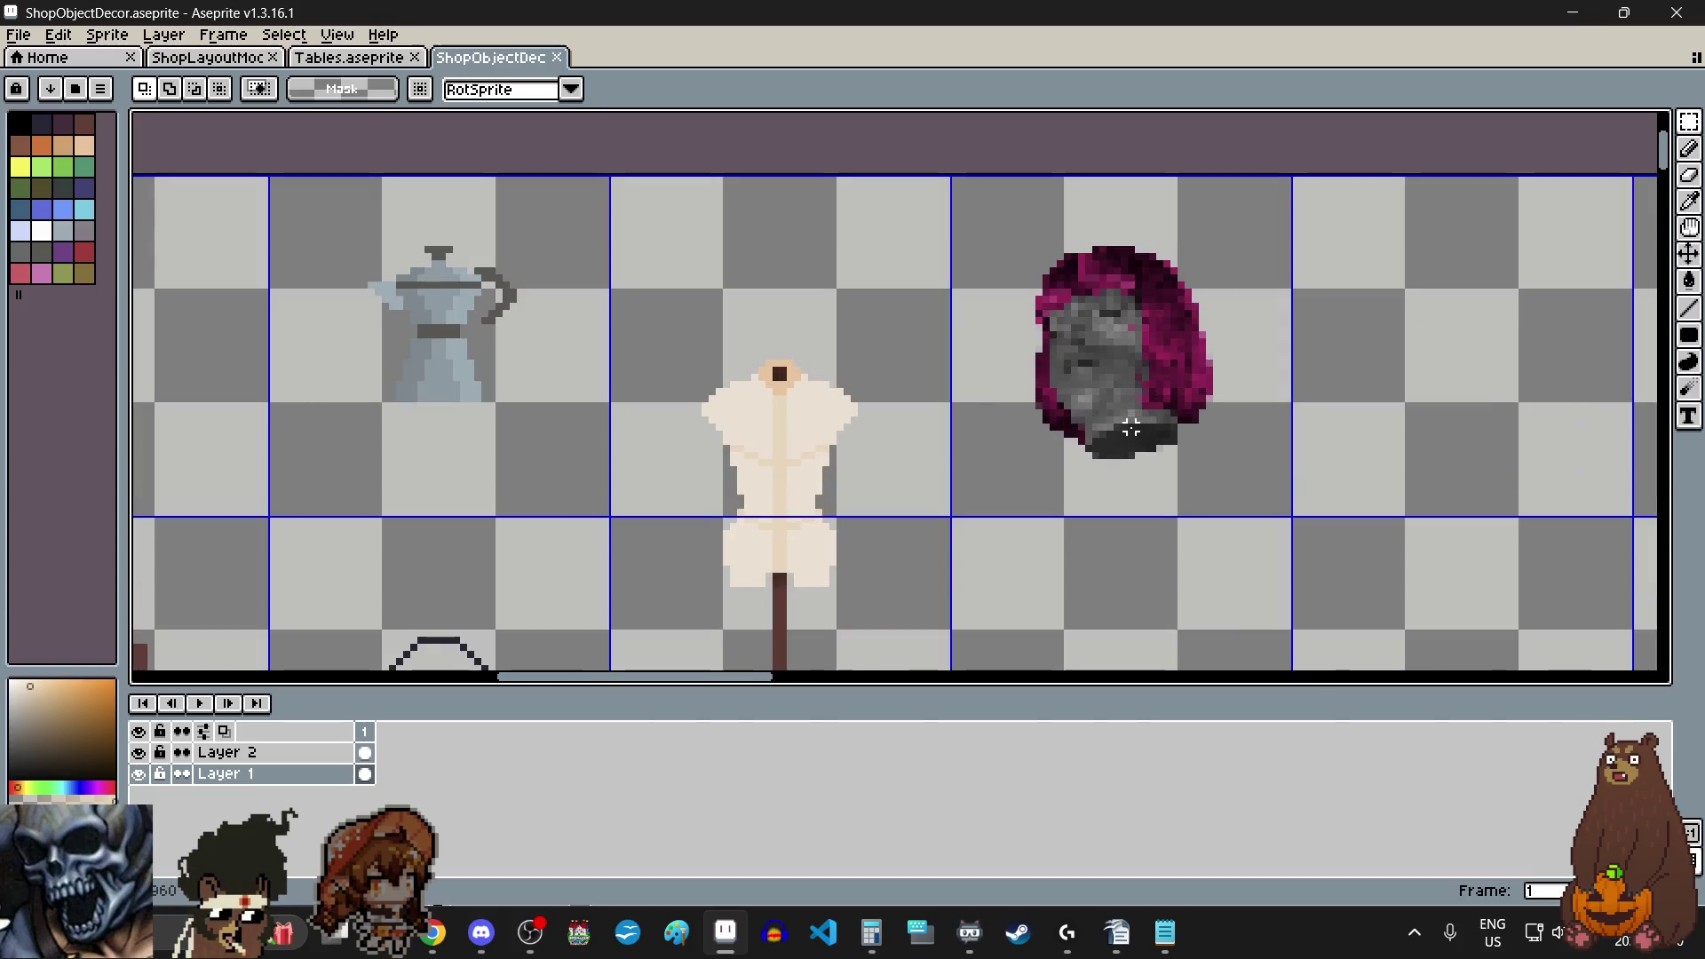
scroll(1130, 427, "down", 1)
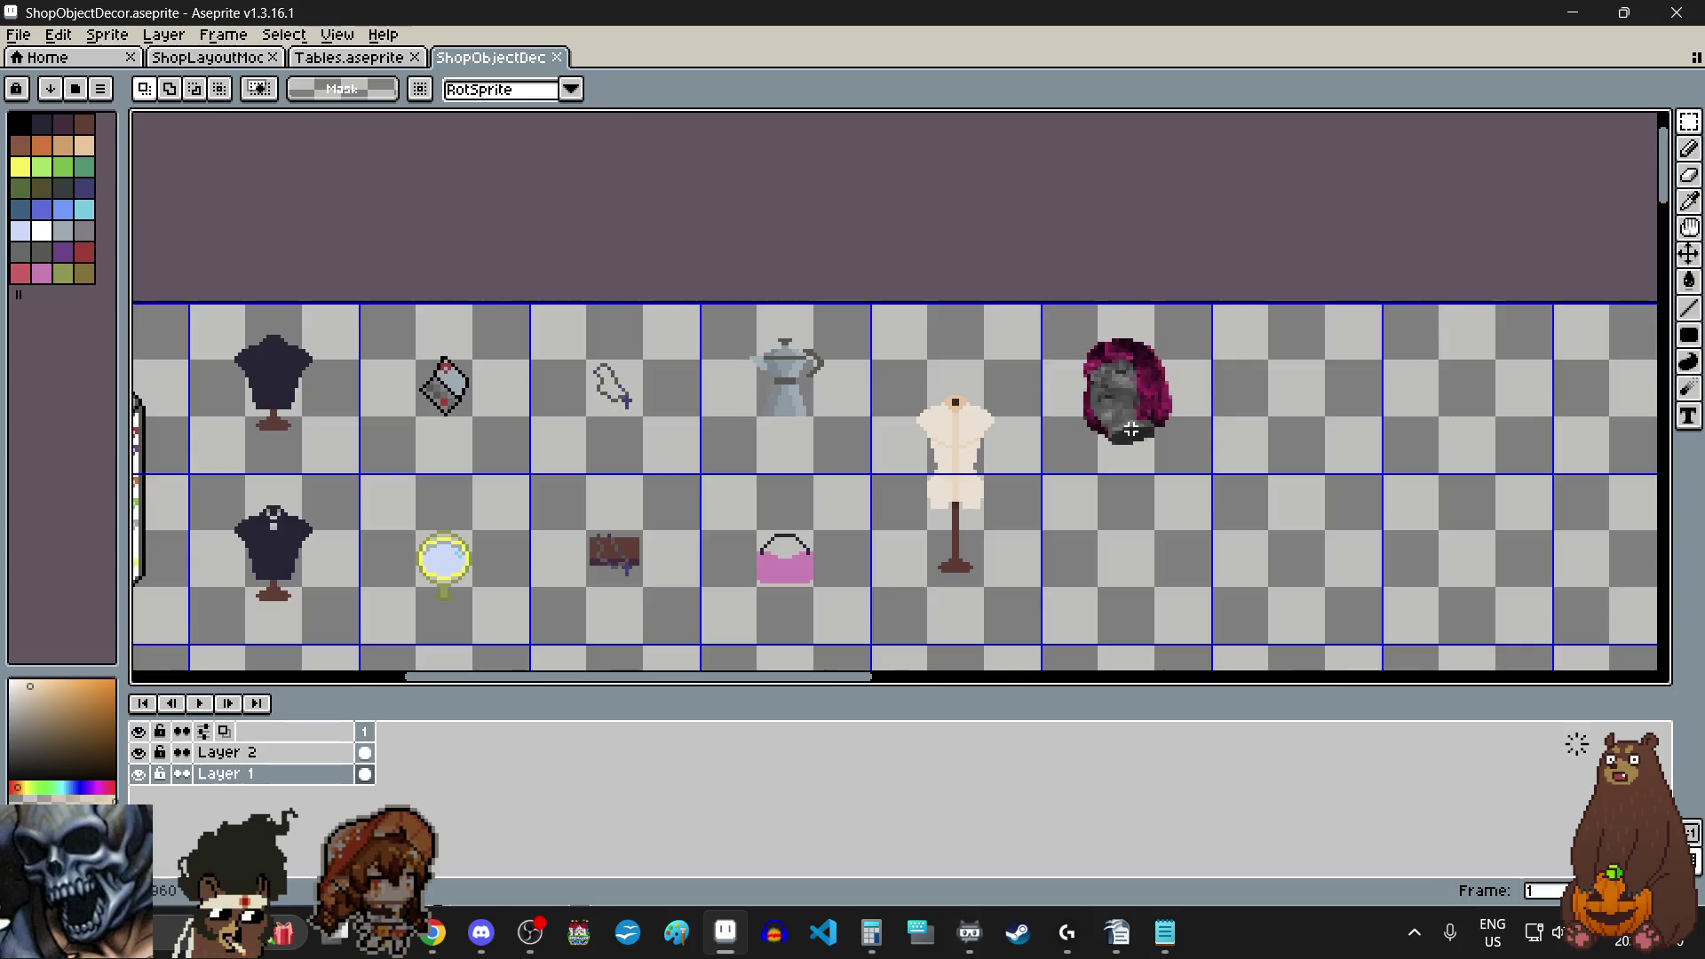
scroll(1129, 426, "up", 1)
scroll(1143, 454, "down", 2)
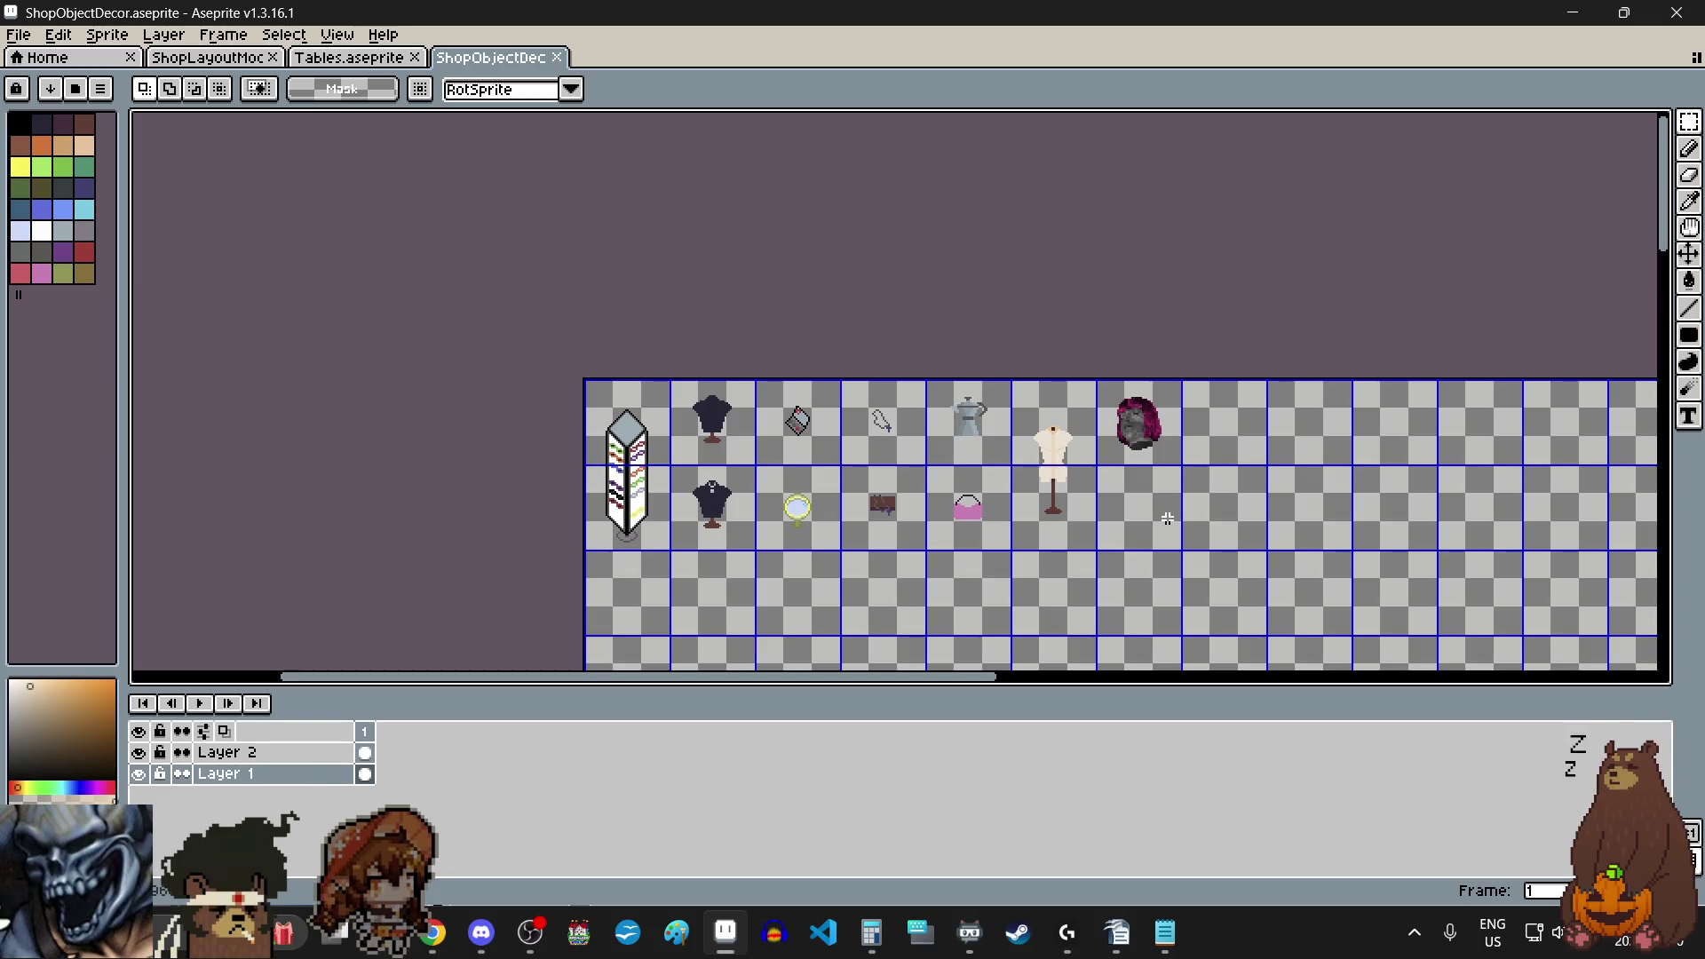
scroll(1166, 518, "up", 1)
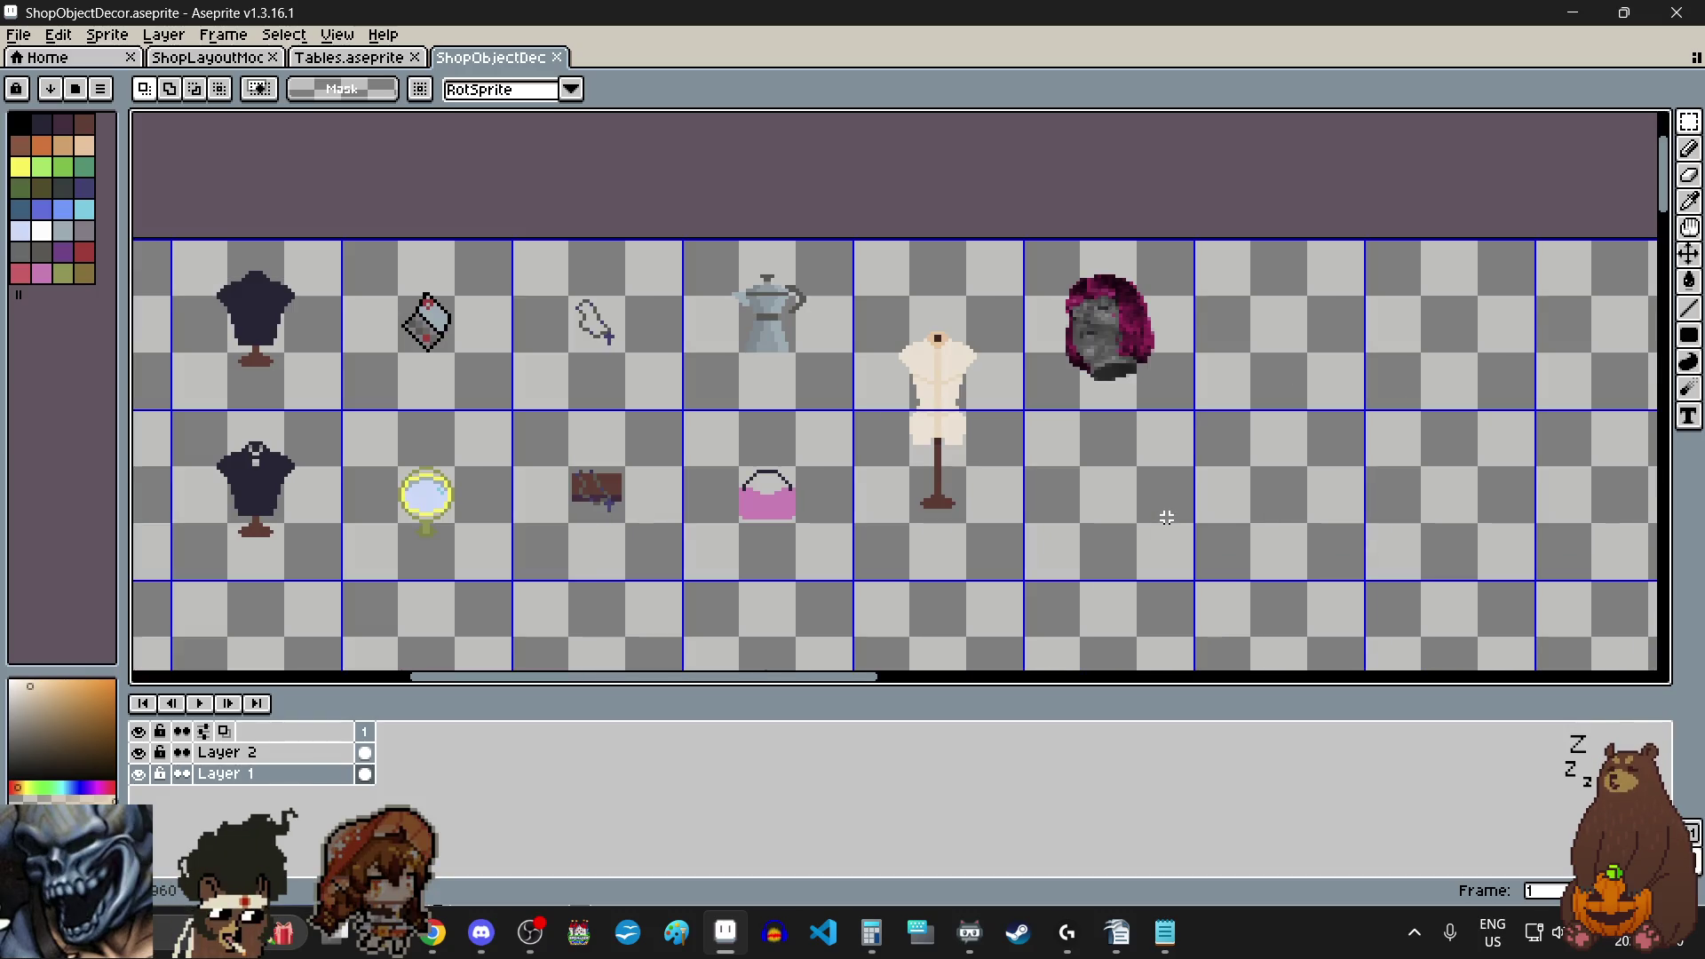
scroll(1165, 519, "down", 1)
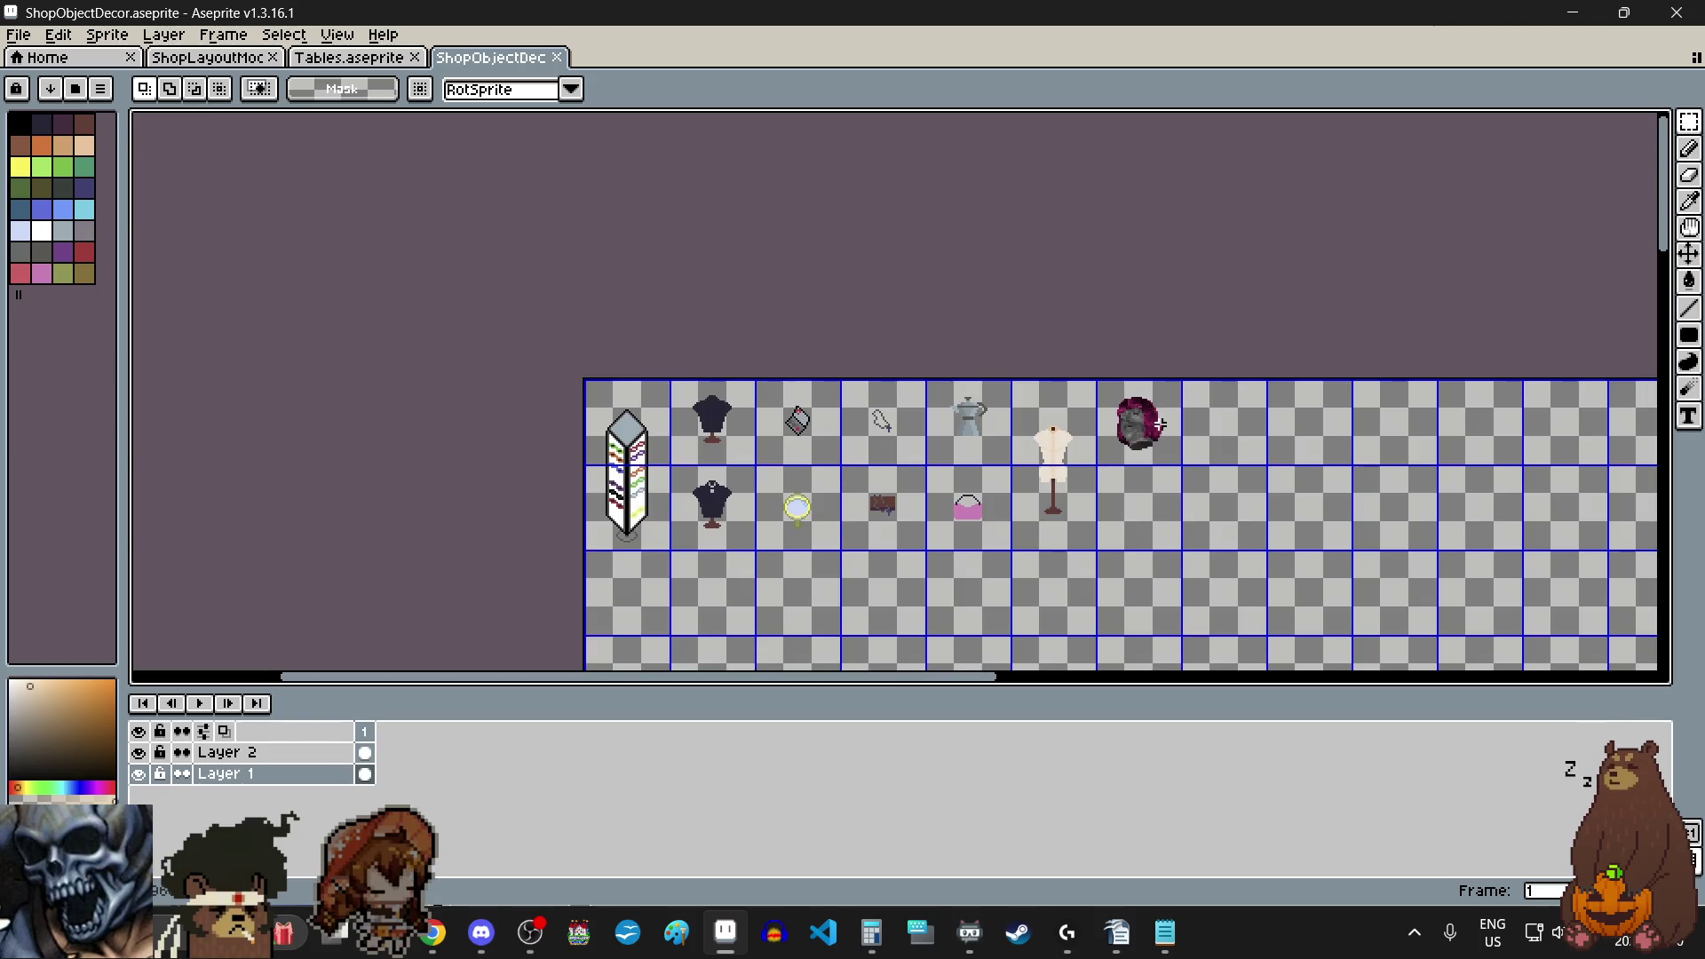
scroll(1151, 423, "up", 4)
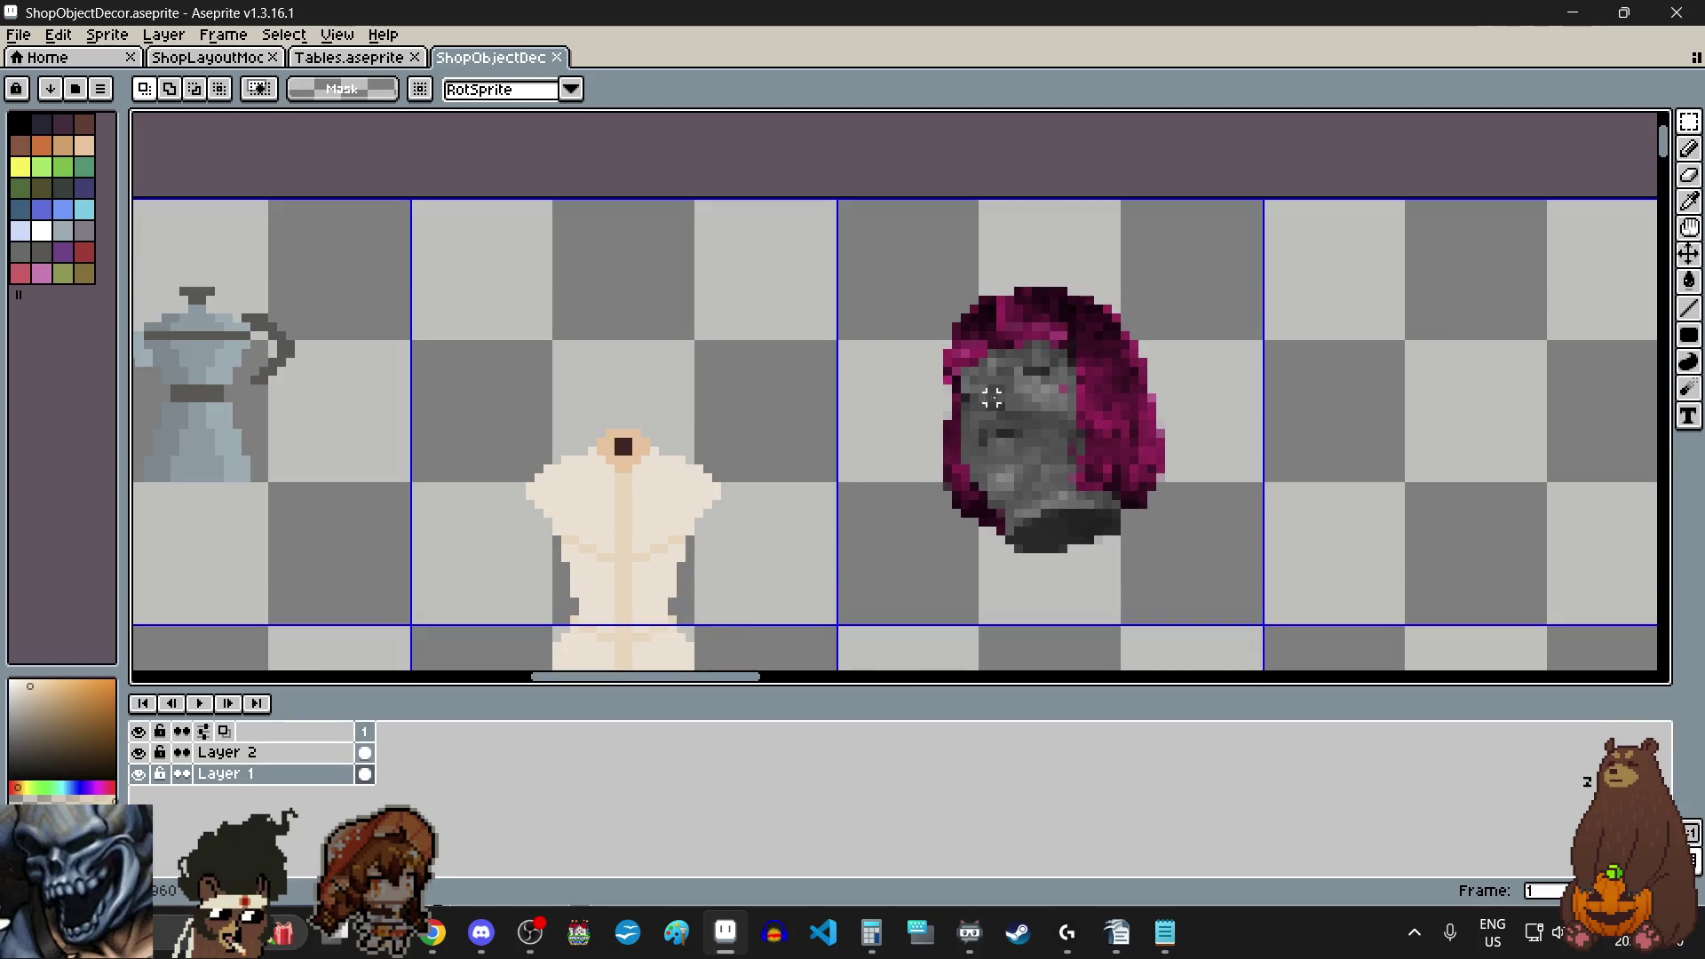
scroll(1108, 413, "down", 4)
scroll(1103, 407, "down", 2)
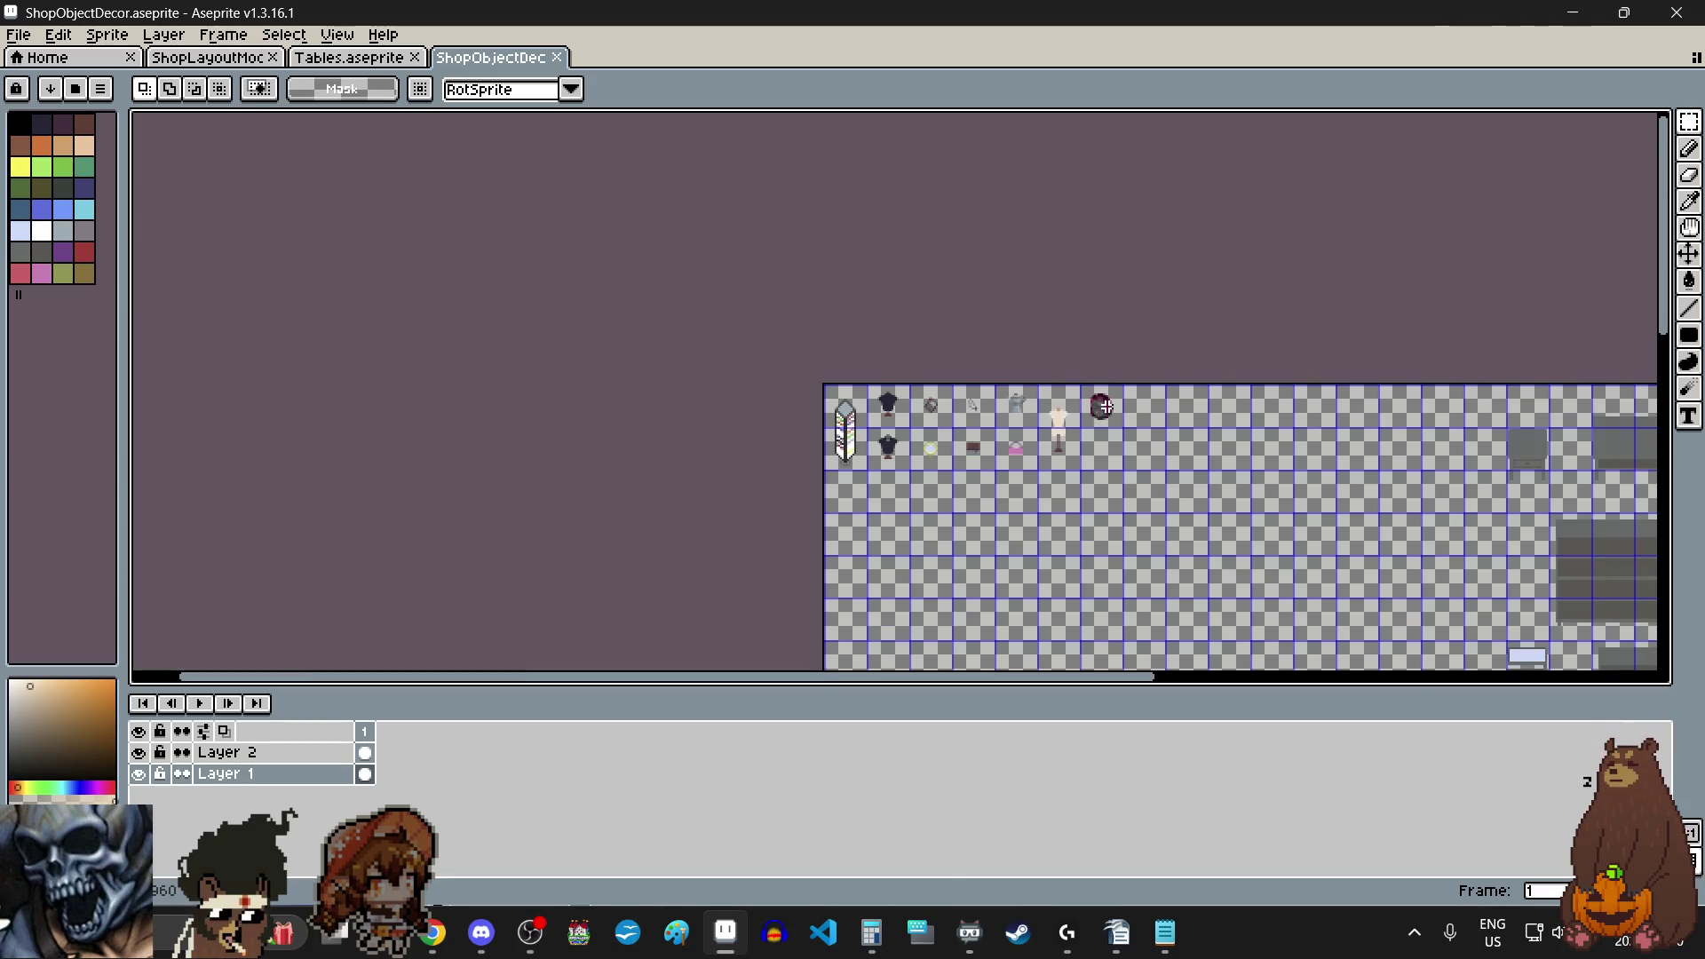
scroll(1102, 406, "up", 1)
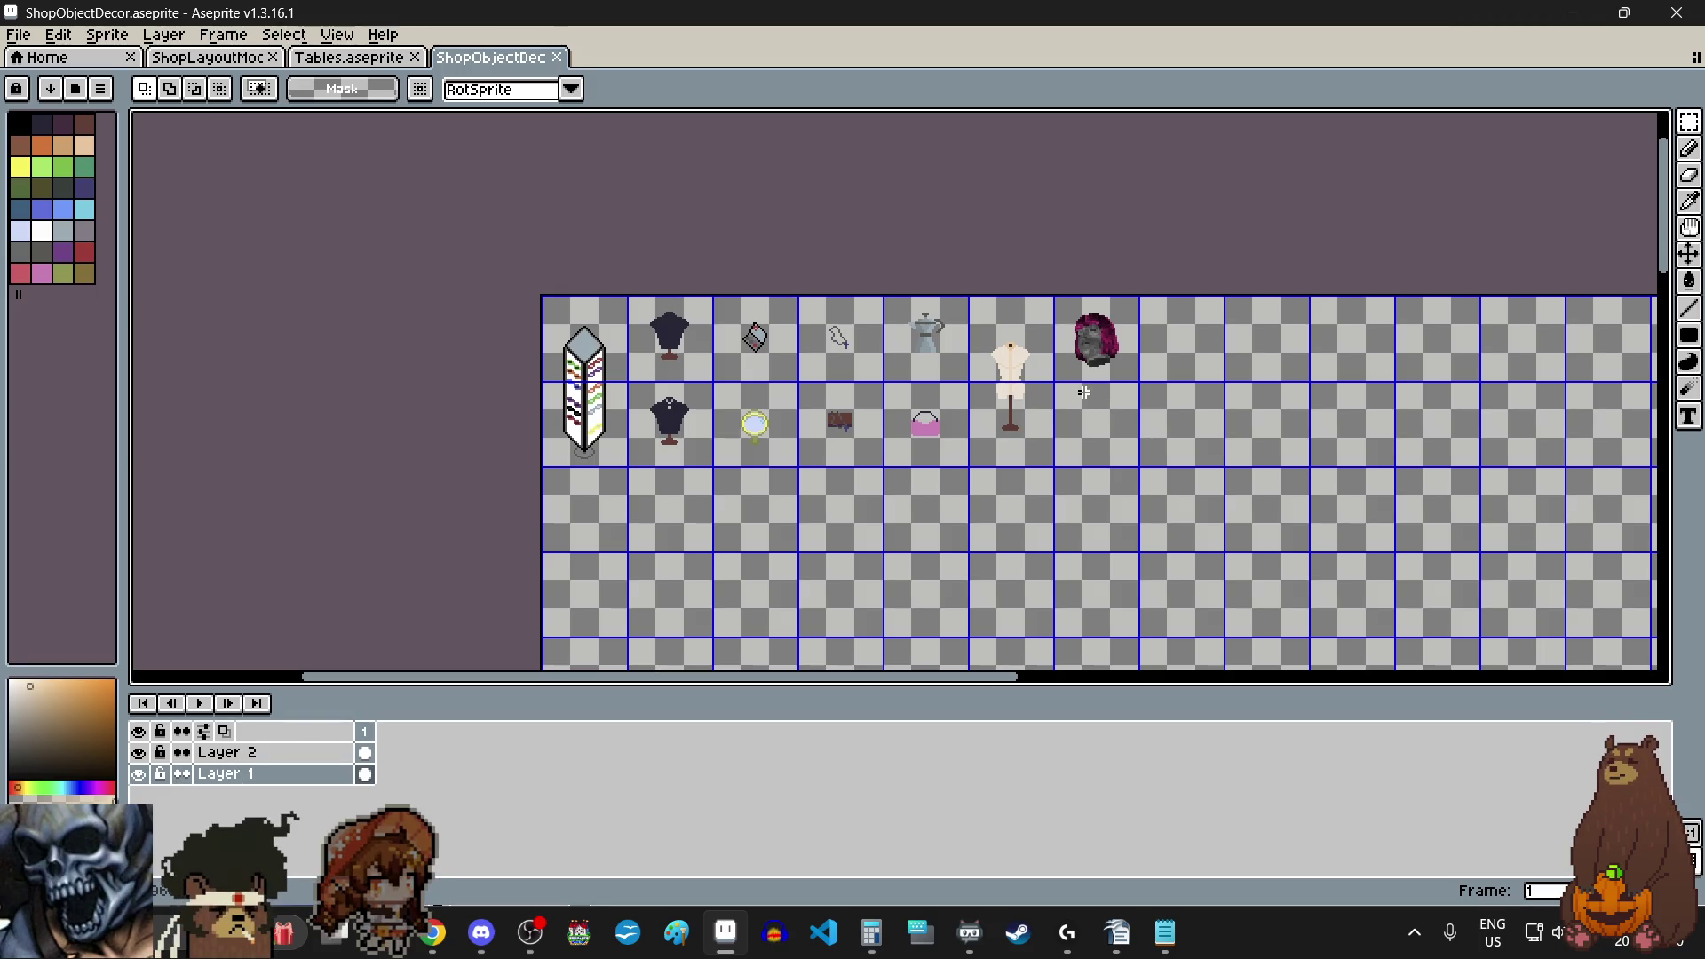
scroll(1082, 391, "down", 2)
scroll(1084, 390, "down", 1)
scroll(1084, 387, "down", 1)
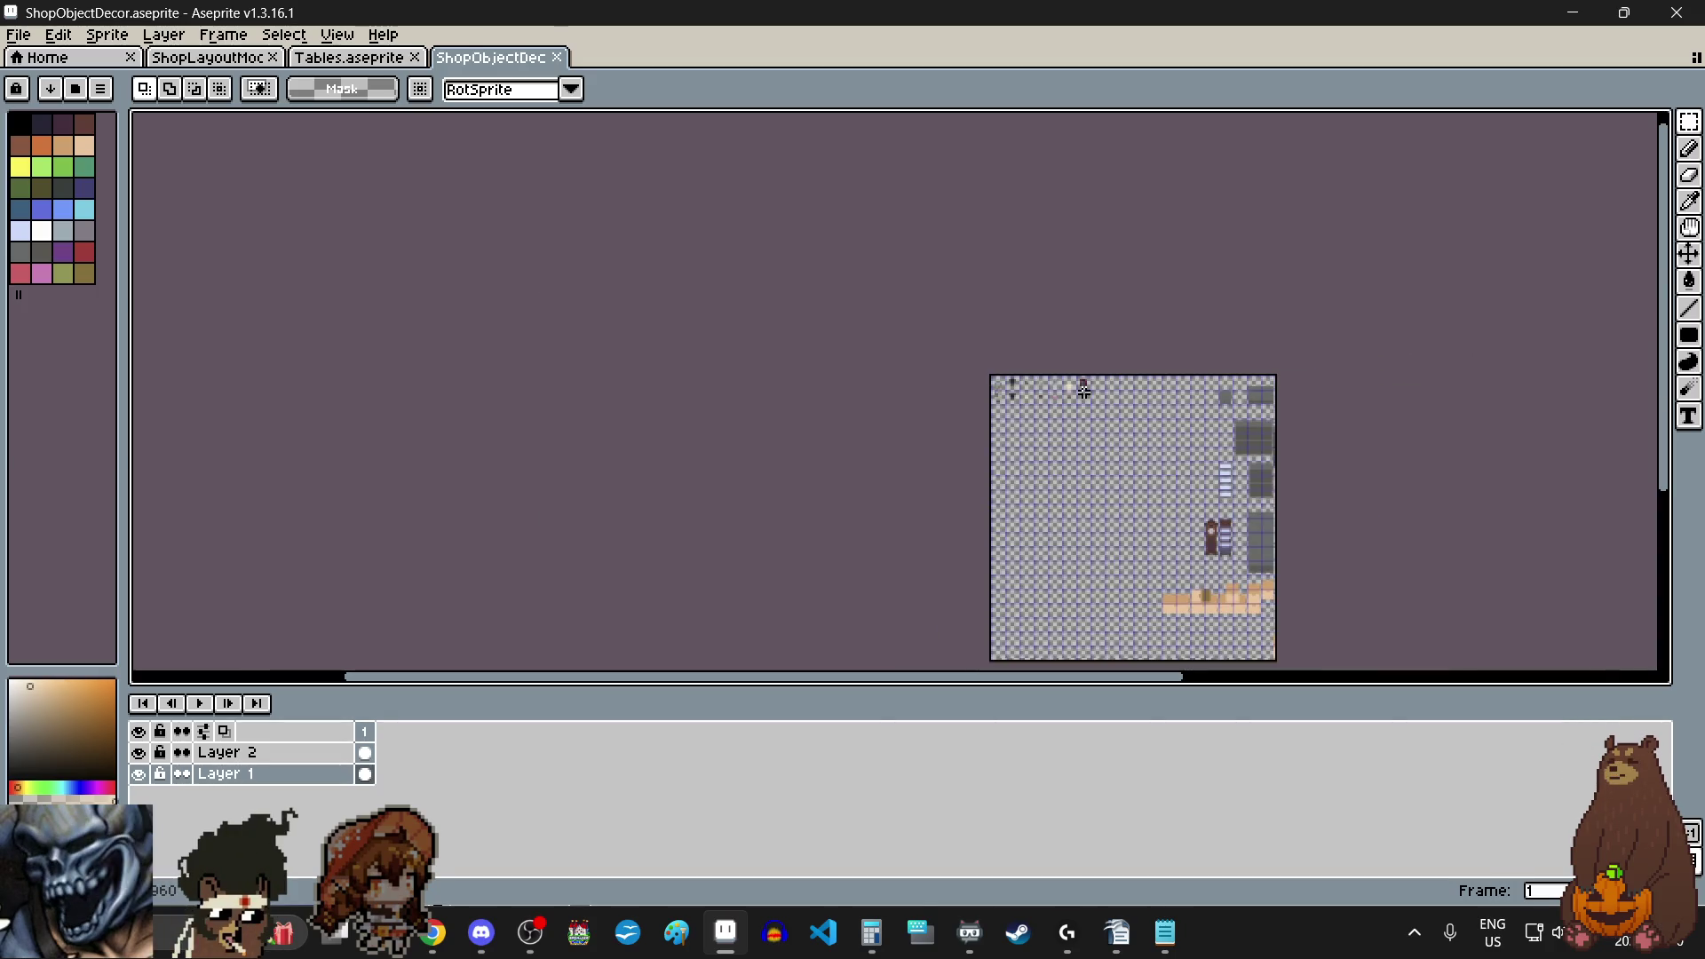
scroll(1083, 389, "up", 1)
scroll(1079, 388, "up", 1)
scroll(1037, 381, "up", 2)
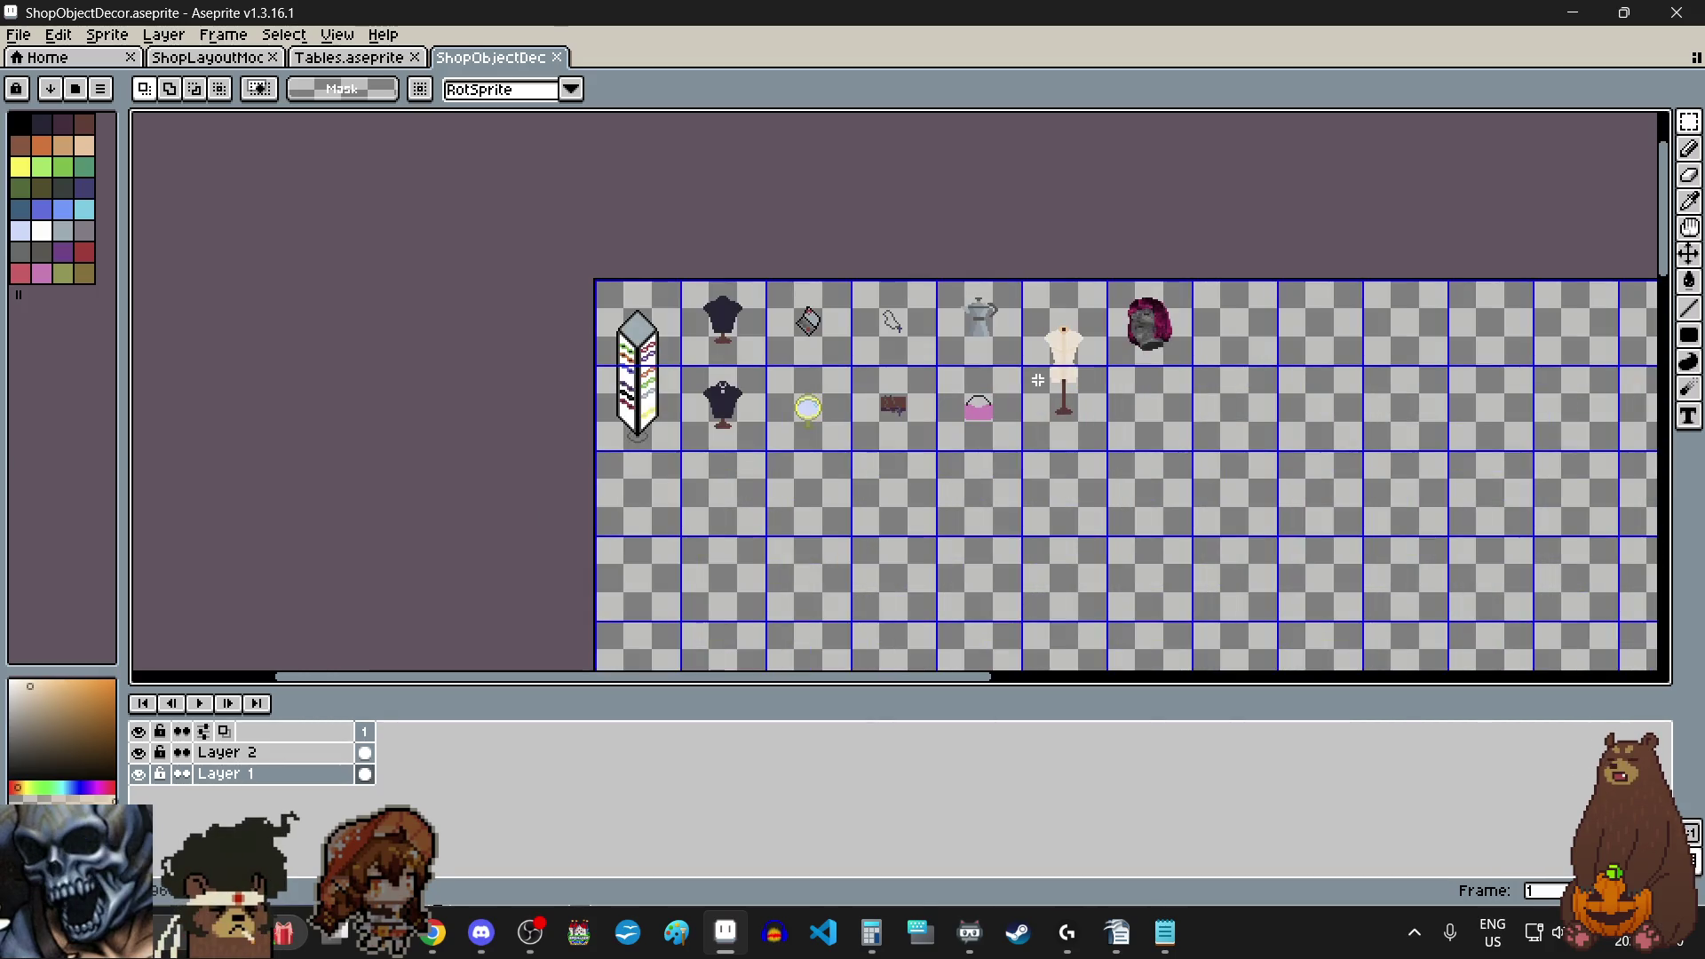
scroll(1036, 381, "up", 1)
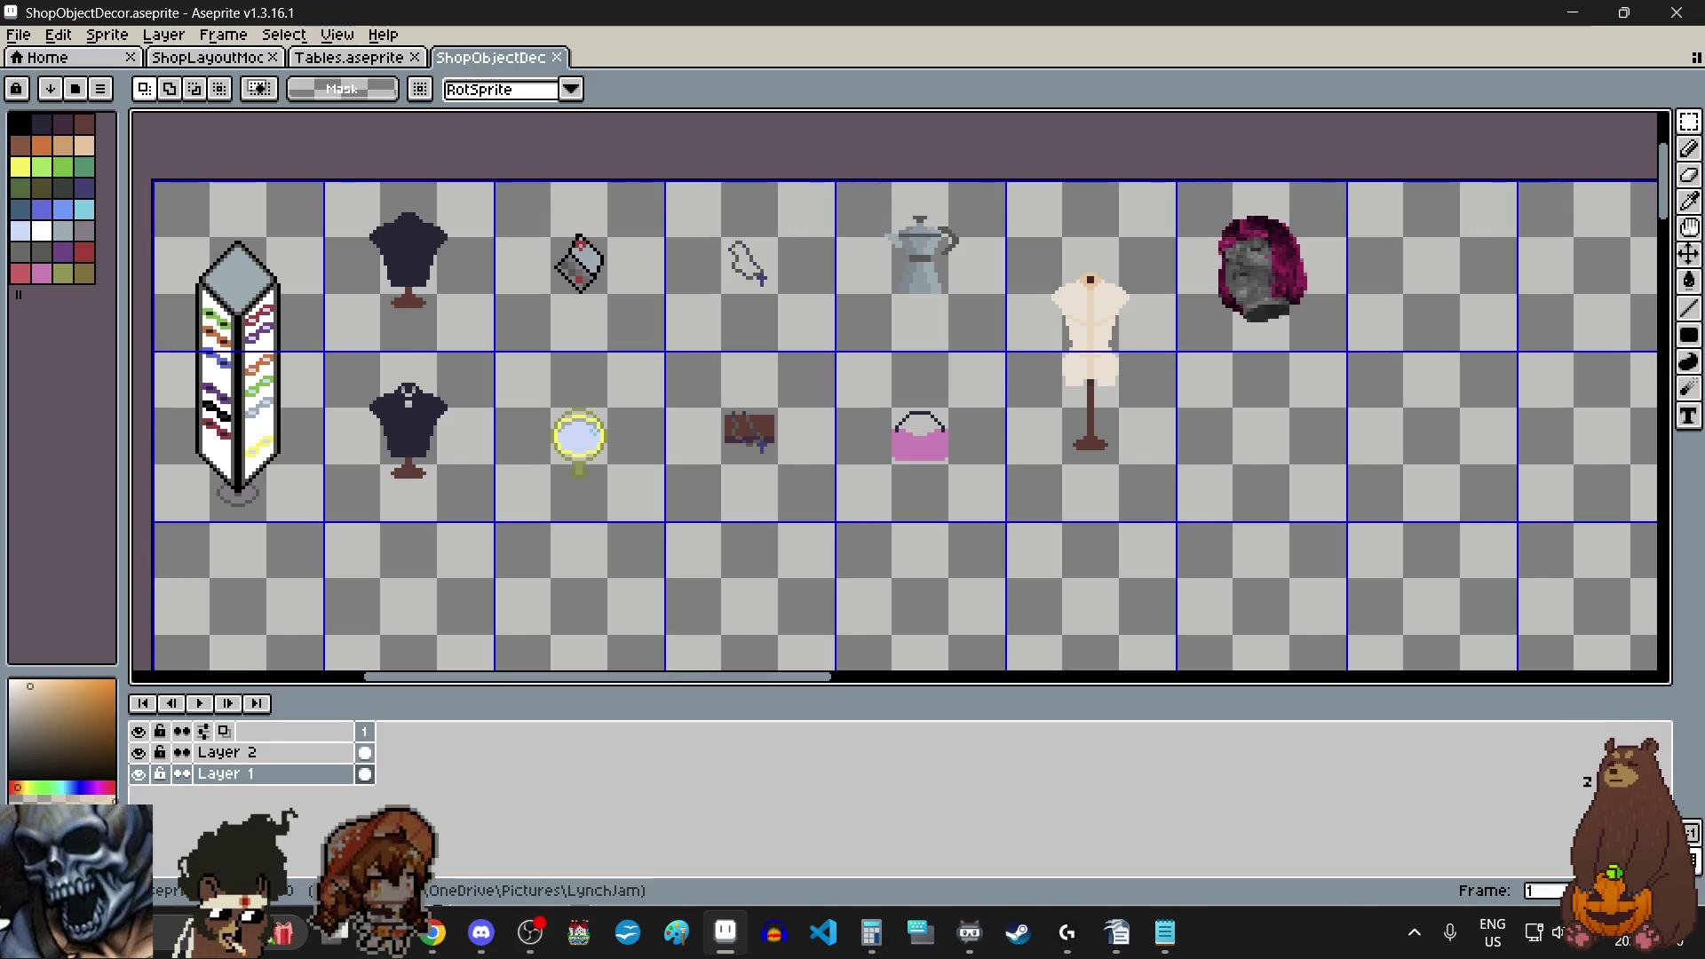
- Switch to the Chrome window showing the Pexels Objects collection
key("alt+Tab")
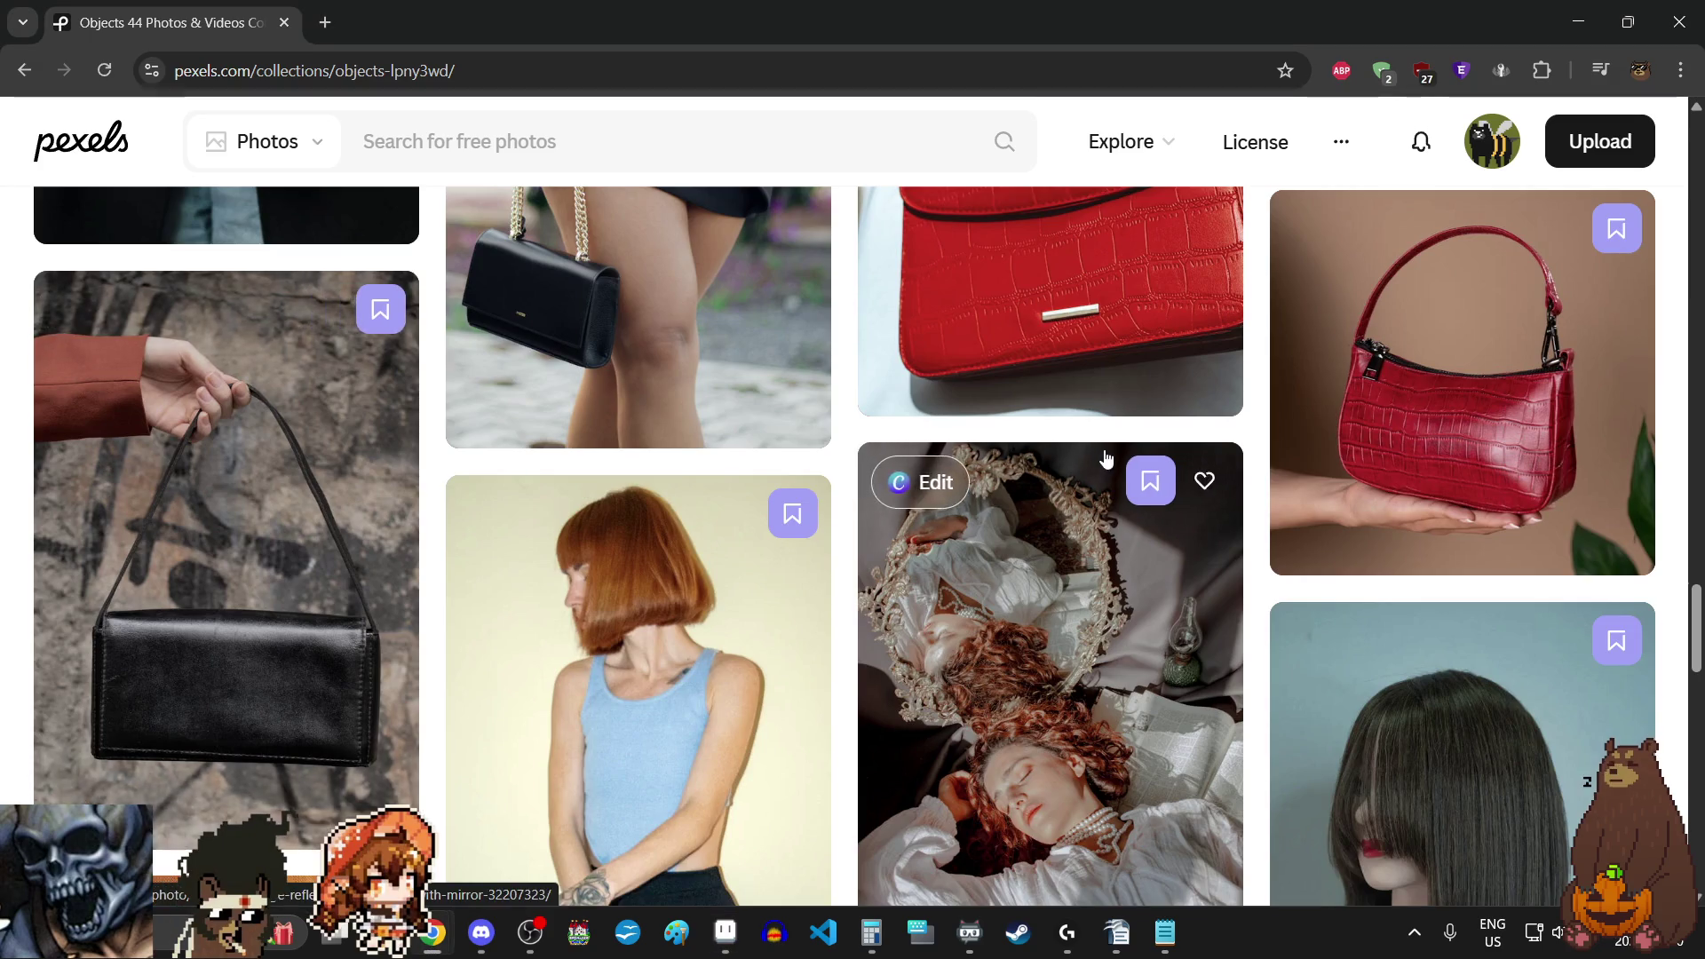
scroll(1105, 453, "down", 5)
scroll(1133, 527, "down", 5)
scroll(1133, 526, "up", 5)
scroll(1145, 449, "up", 5)
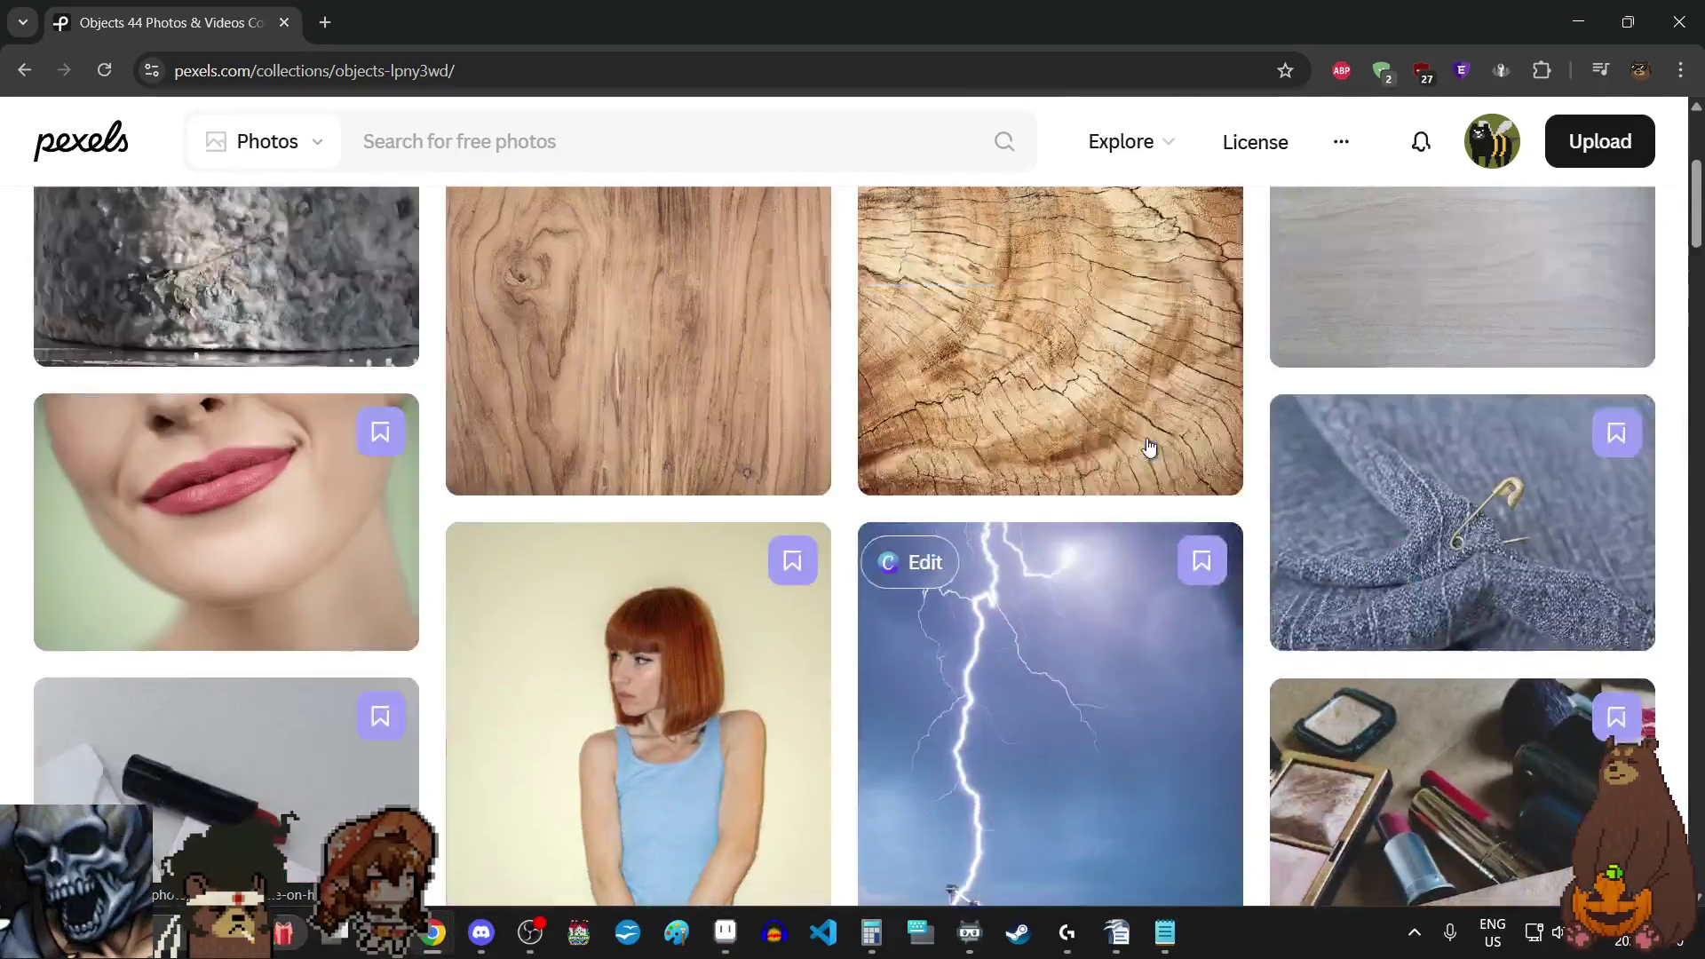
scroll(1147, 449, "up", 5)
scroll(1147, 445, "down", 3)
scroll(1147, 443, "down", 5)
scroll(1146, 443, "down", 5)
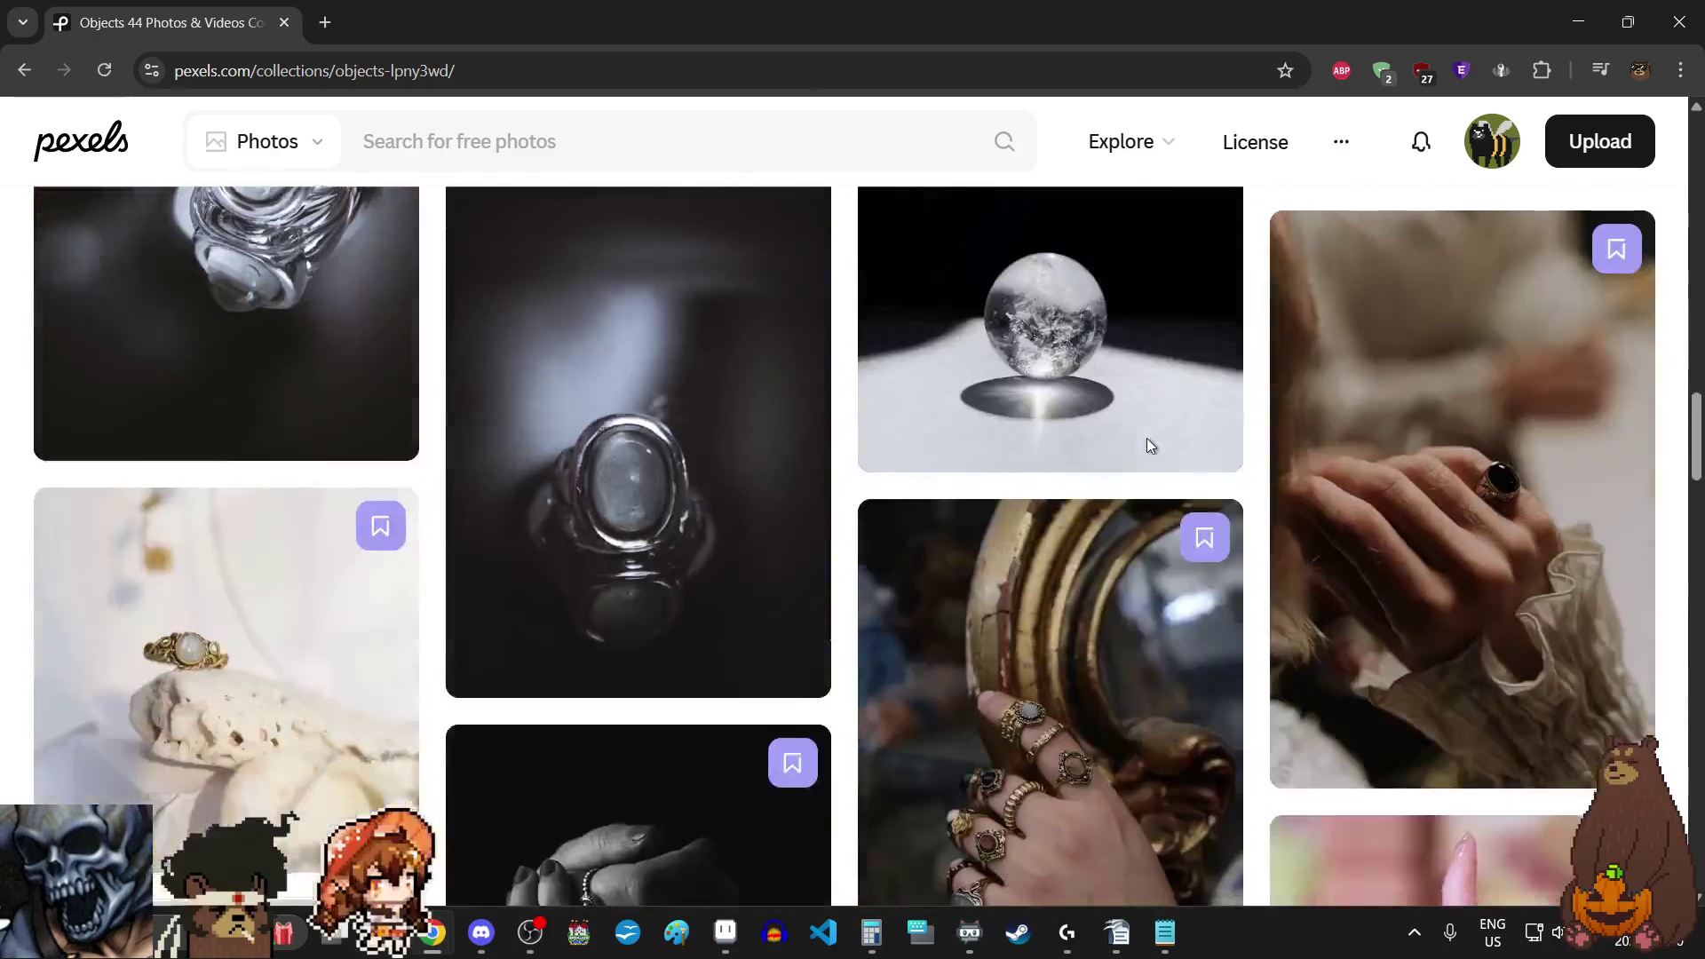
scroll(1148, 444, "down", 5)
scroll(1146, 444, "down", 3)
scroll(1148, 443, "down", 5)
scroll(1148, 444, "down", 5)
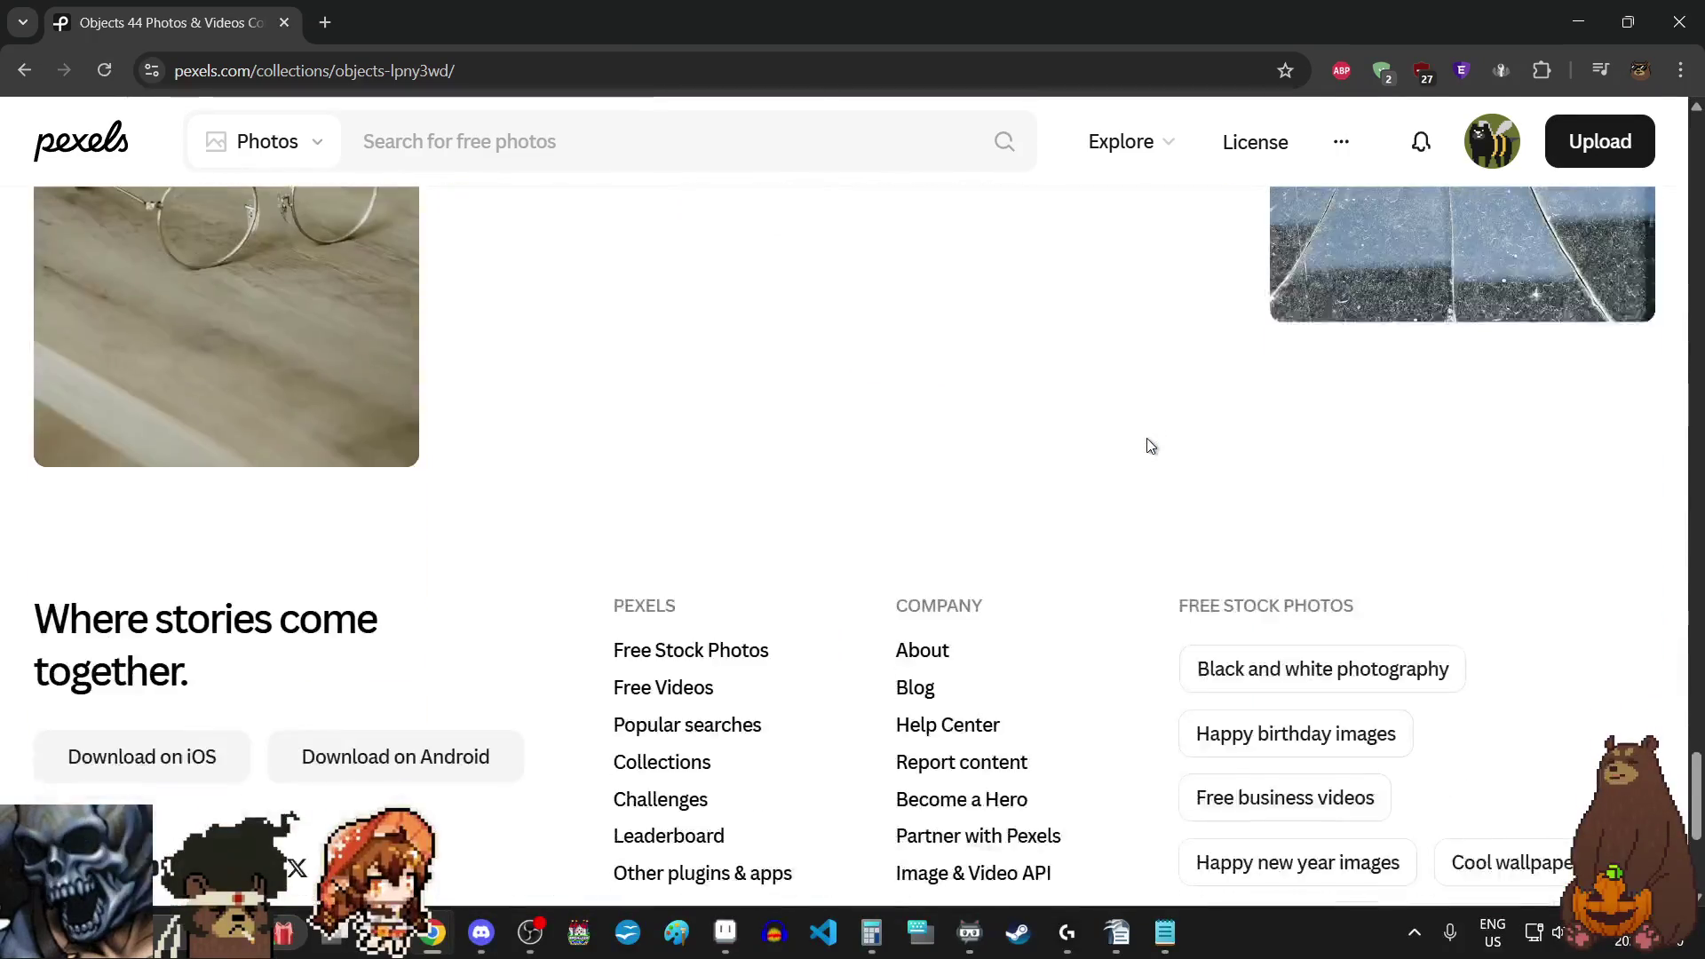
scroll(1147, 443, "up", 10)
scroll(1148, 444, "up", 5)
scroll(1147, 446, "up", 10)
scroll(1146, 446, "up", 3)
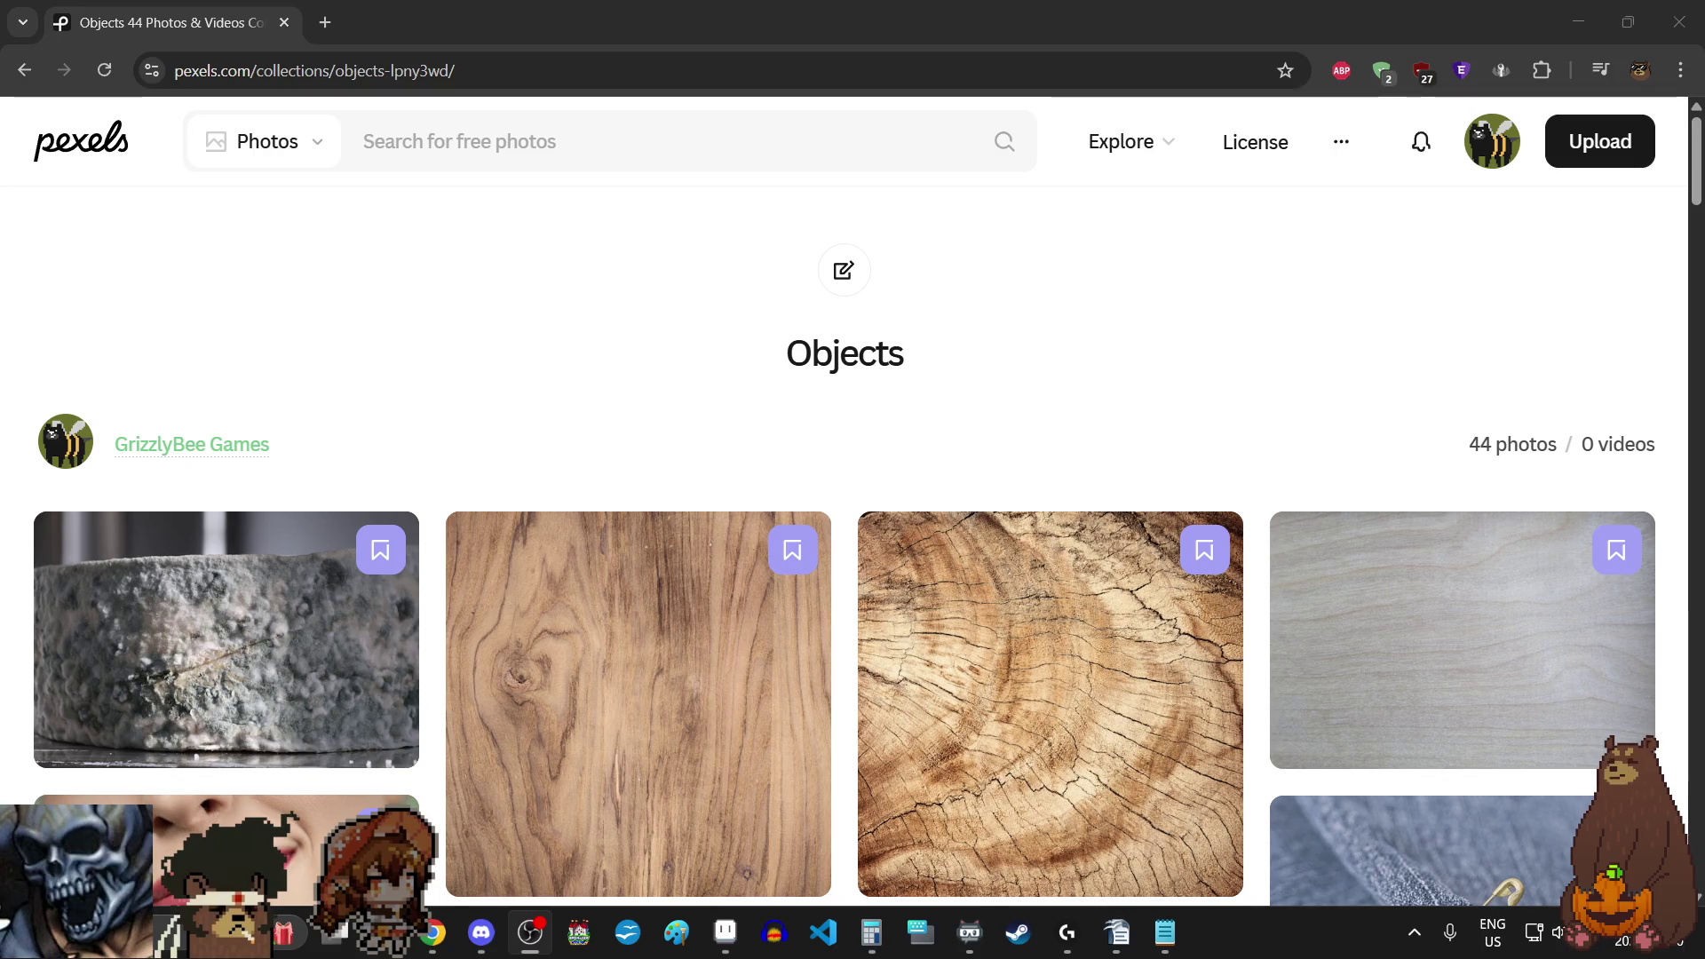
scroll(1173, 426, "down", 2)
scroll(1160, 427, "down", 4)
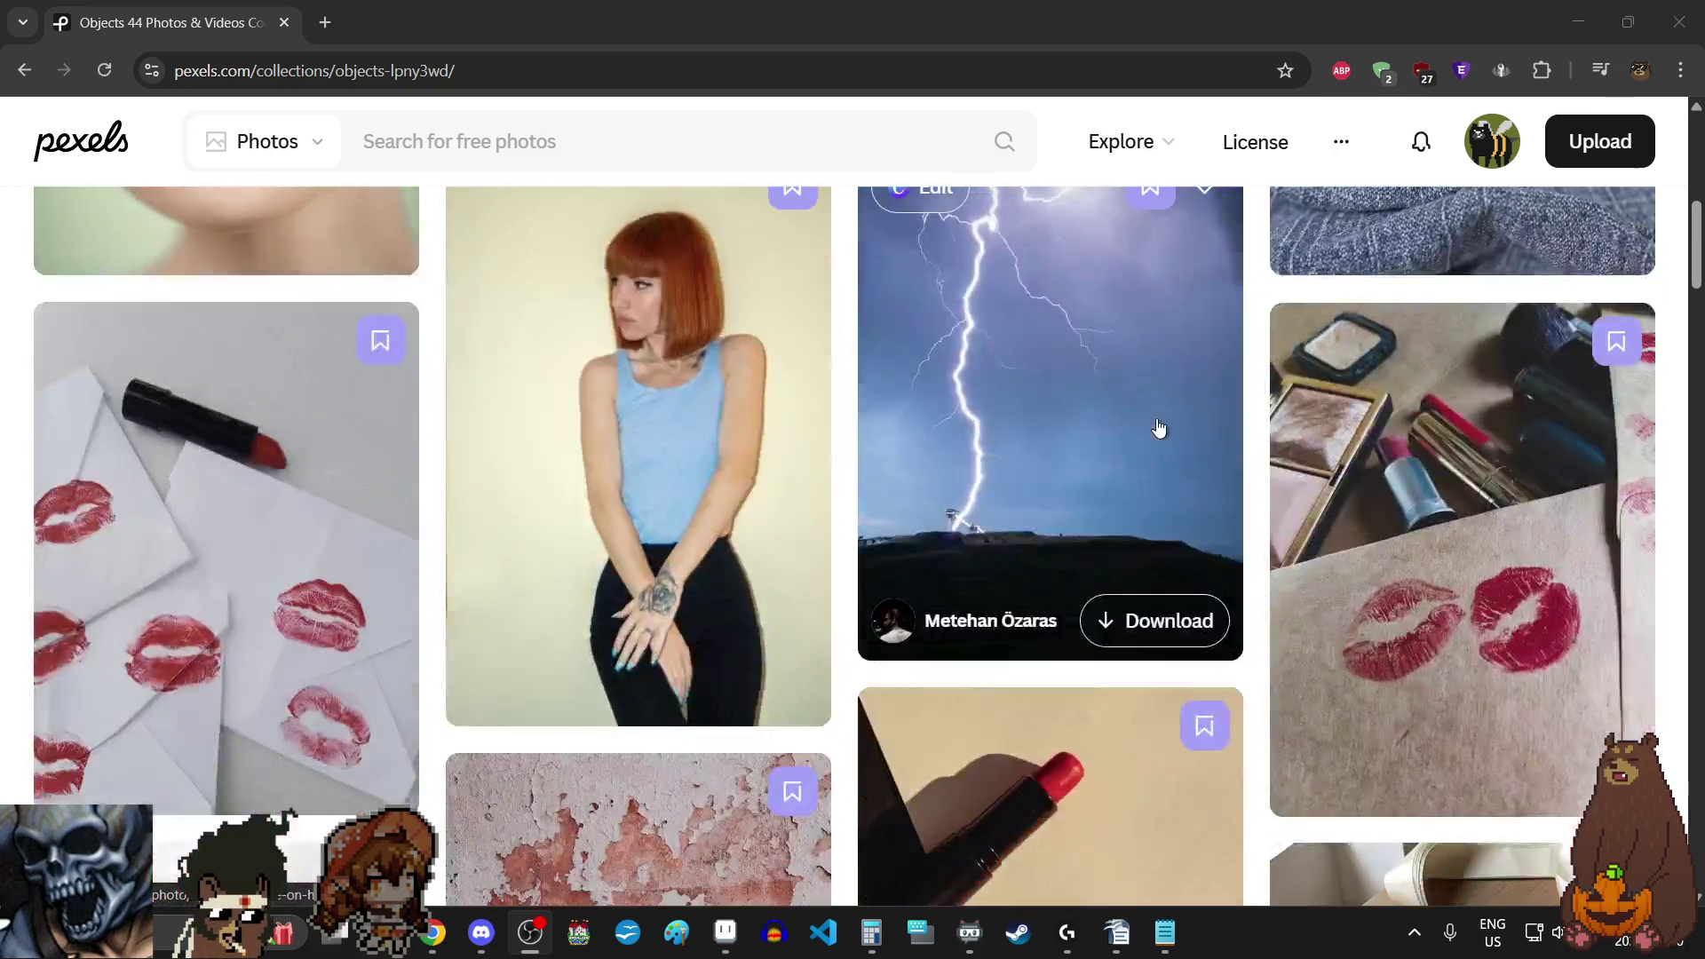
scroll(1159, 428, "down", 5)
scroll(1157, 424, "down", 5)
scroll(1154, 415, "up", 10)
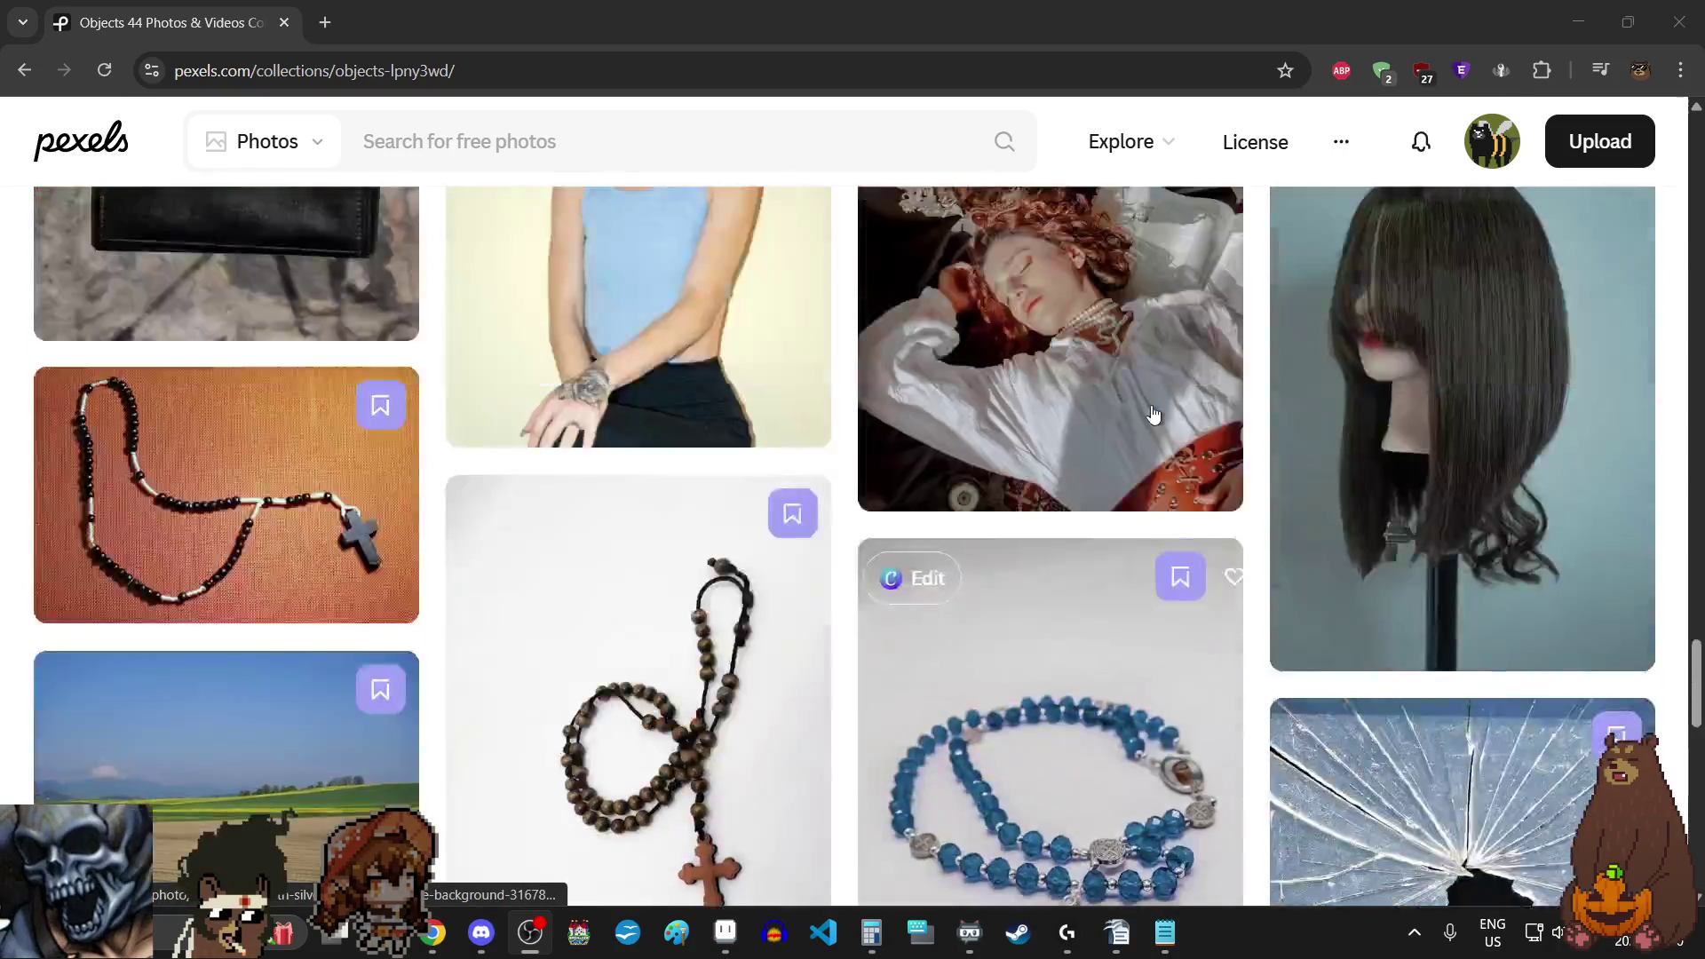
scroll(1151, 419, "up", 5)
scroll(1149, 409, "up", 5)
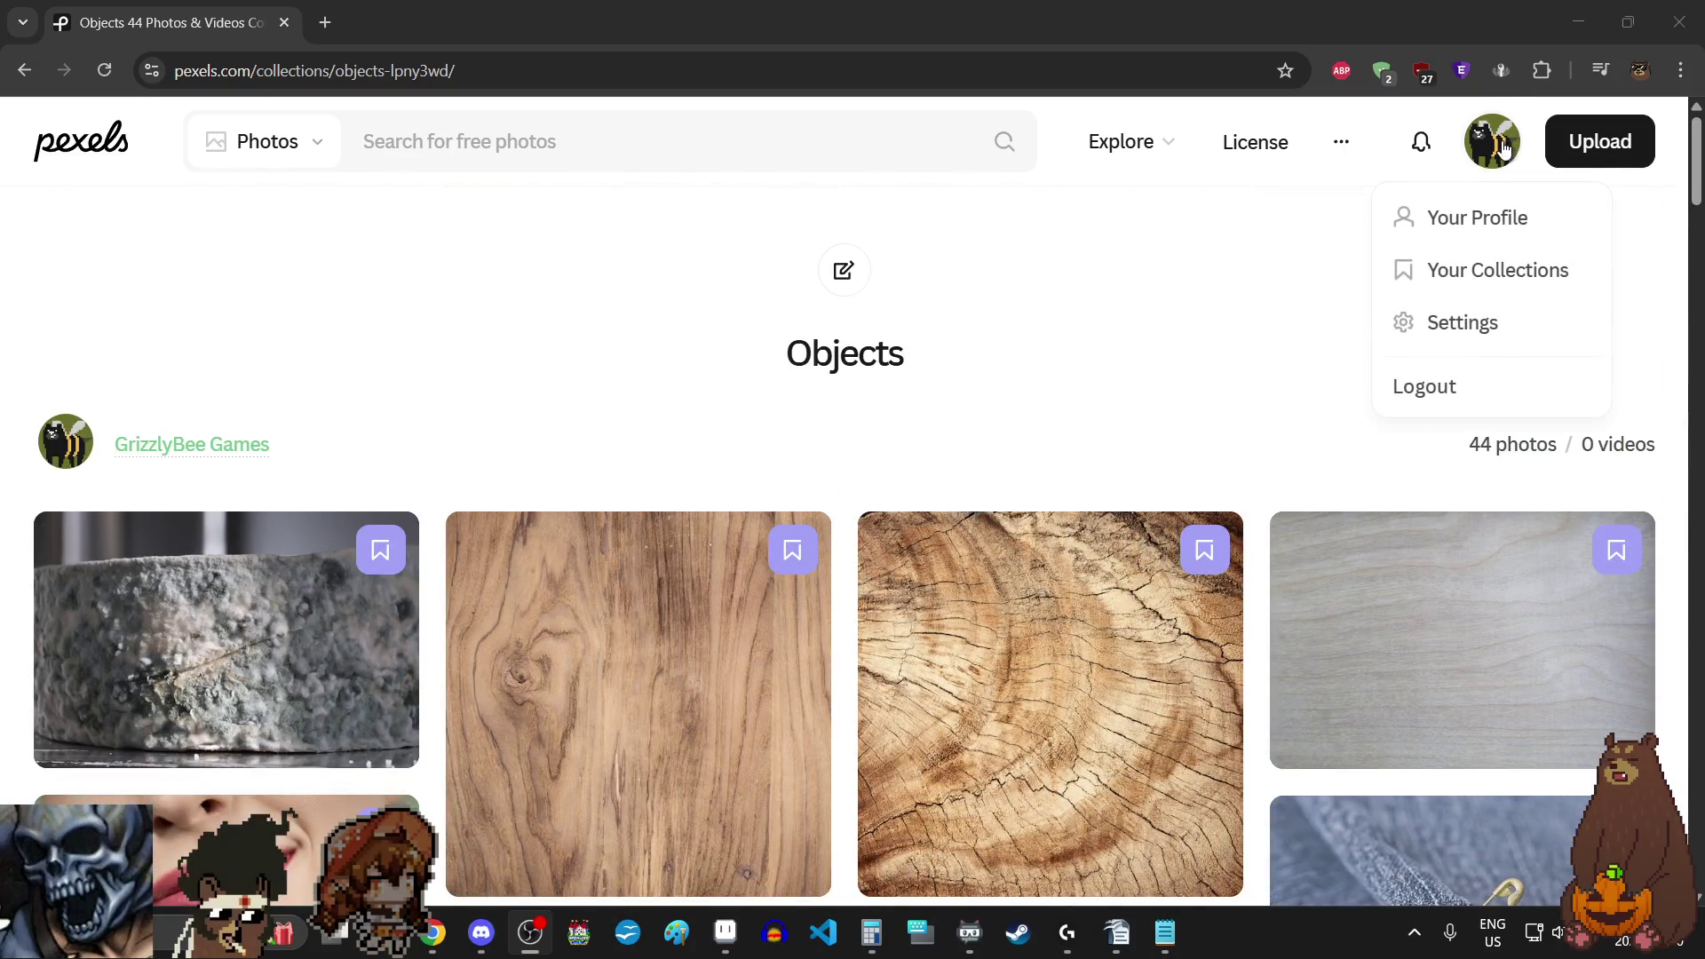
- Go to Your Collections and open the Bearman's Bookmarks collection
left_click(1486, 271)
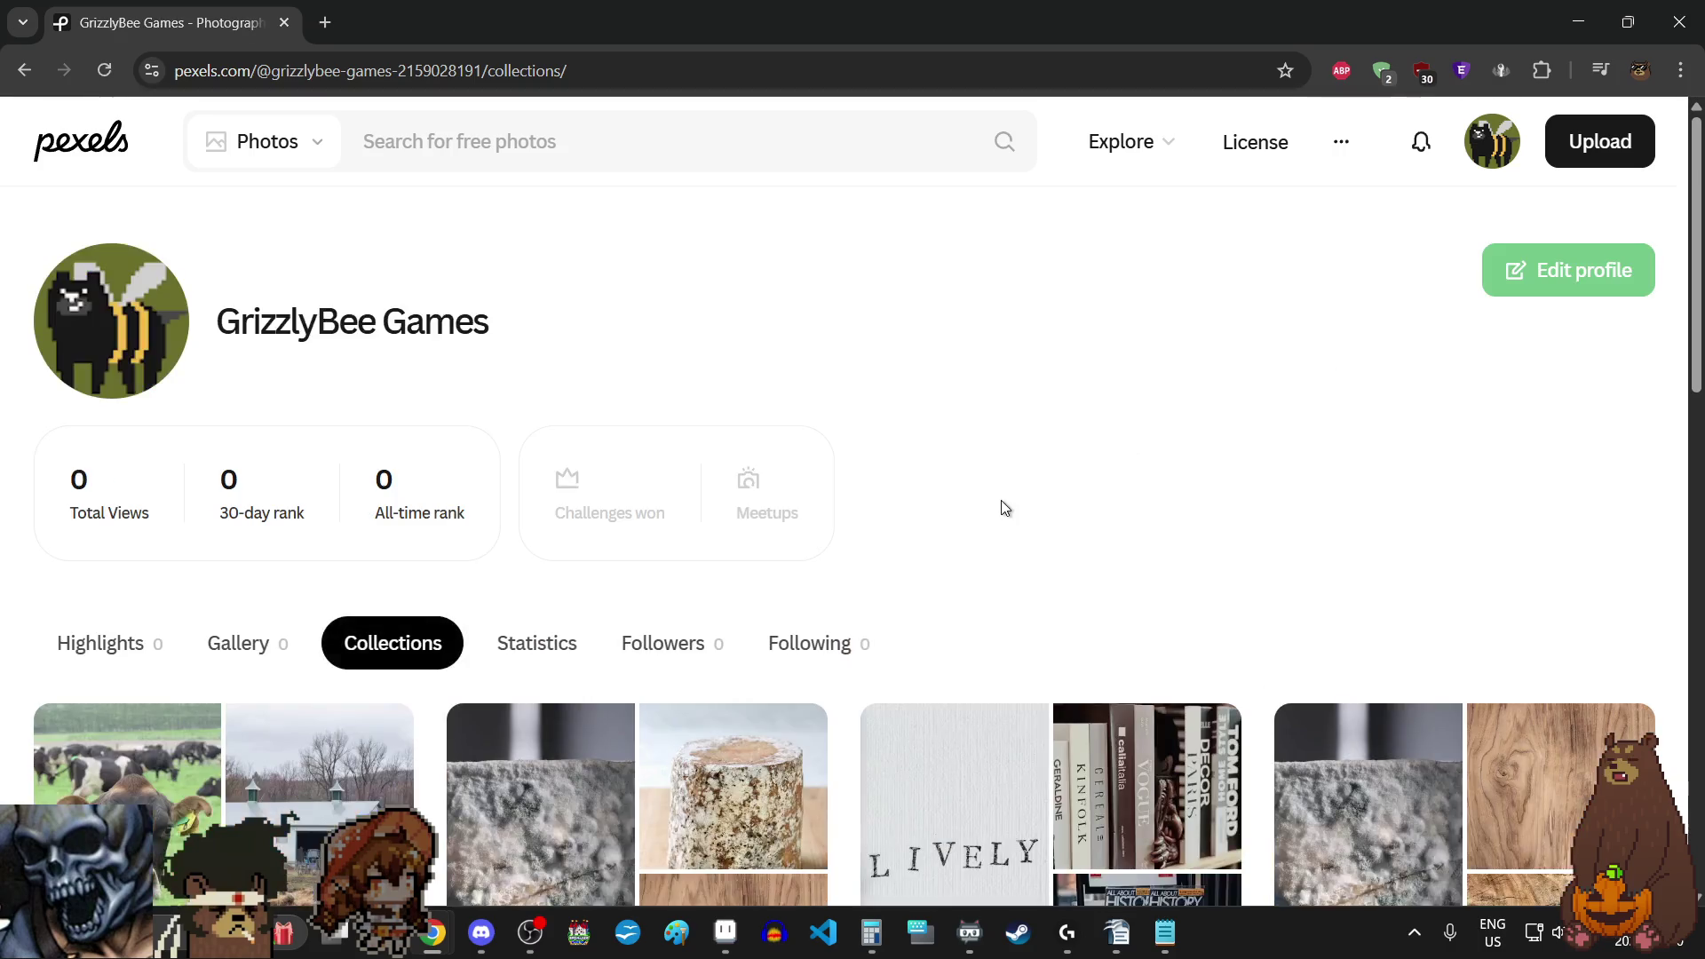
scroll(1001, 507, "down", 3)
left_click(957, 639)
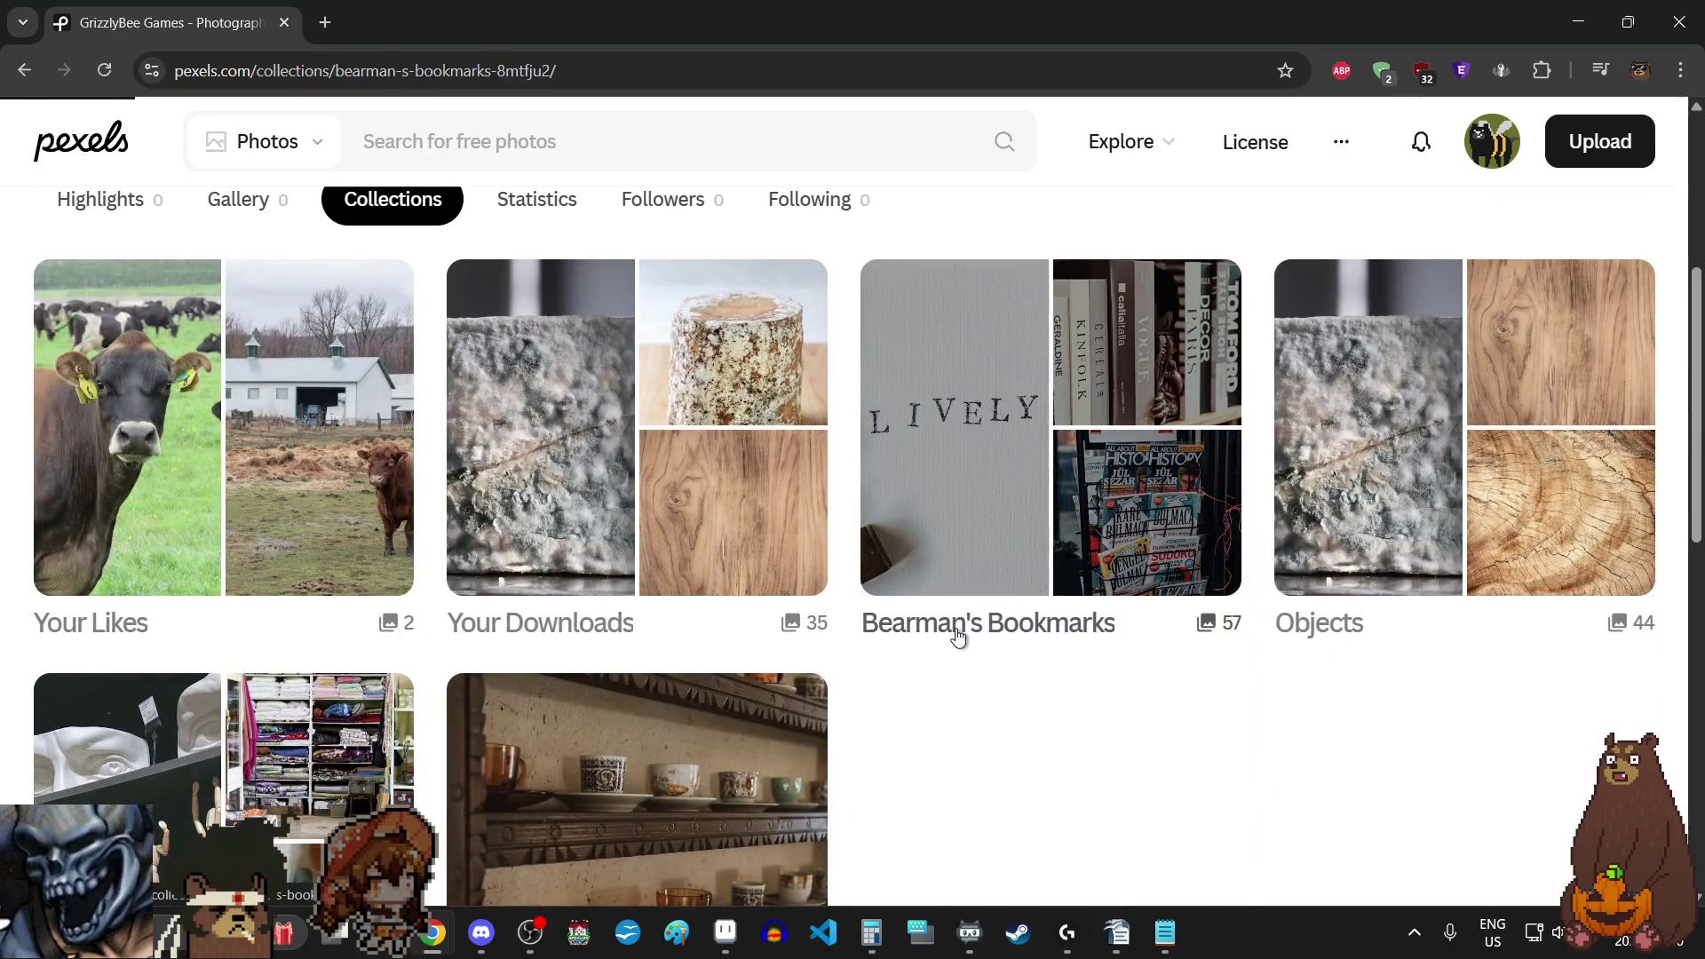
scroll(1013, 515, "down", 5)
scroll(1013, 514, "down", 5)
scroll(1013, 519, "down", 3)
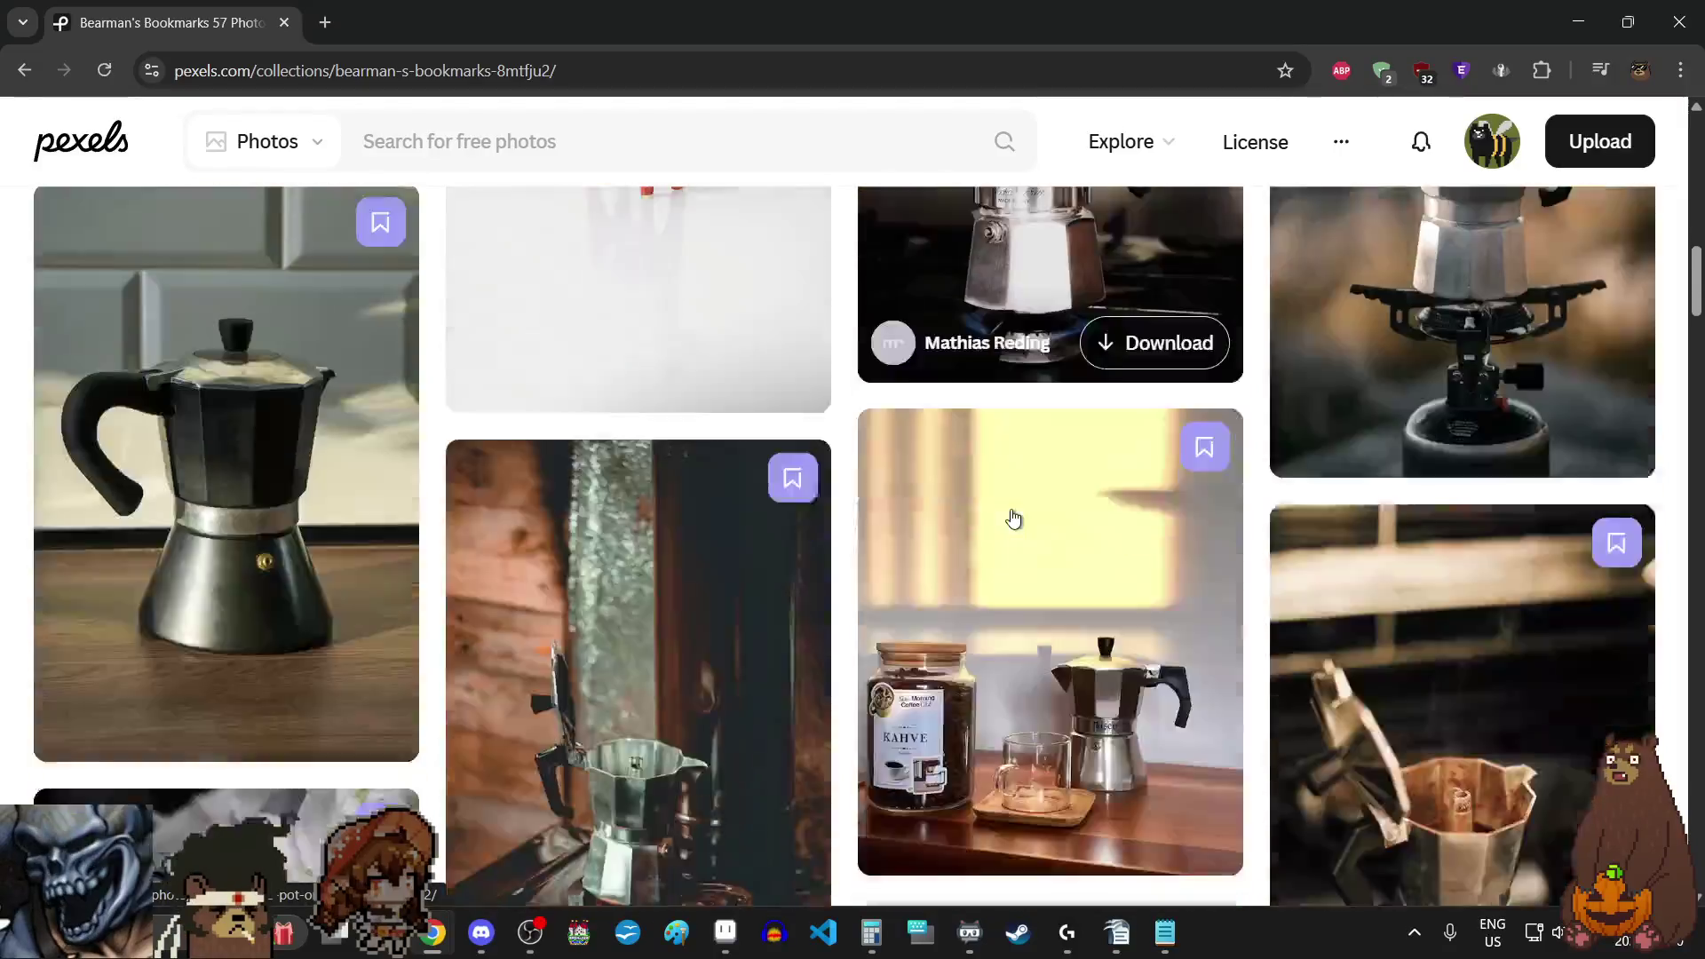
scroll(1013, 518, "down", 3)
scroll(1014, 517, "down", 3)
scroll(1012, 519, "down", 3)
scroll(1012, 518, "down", 3)
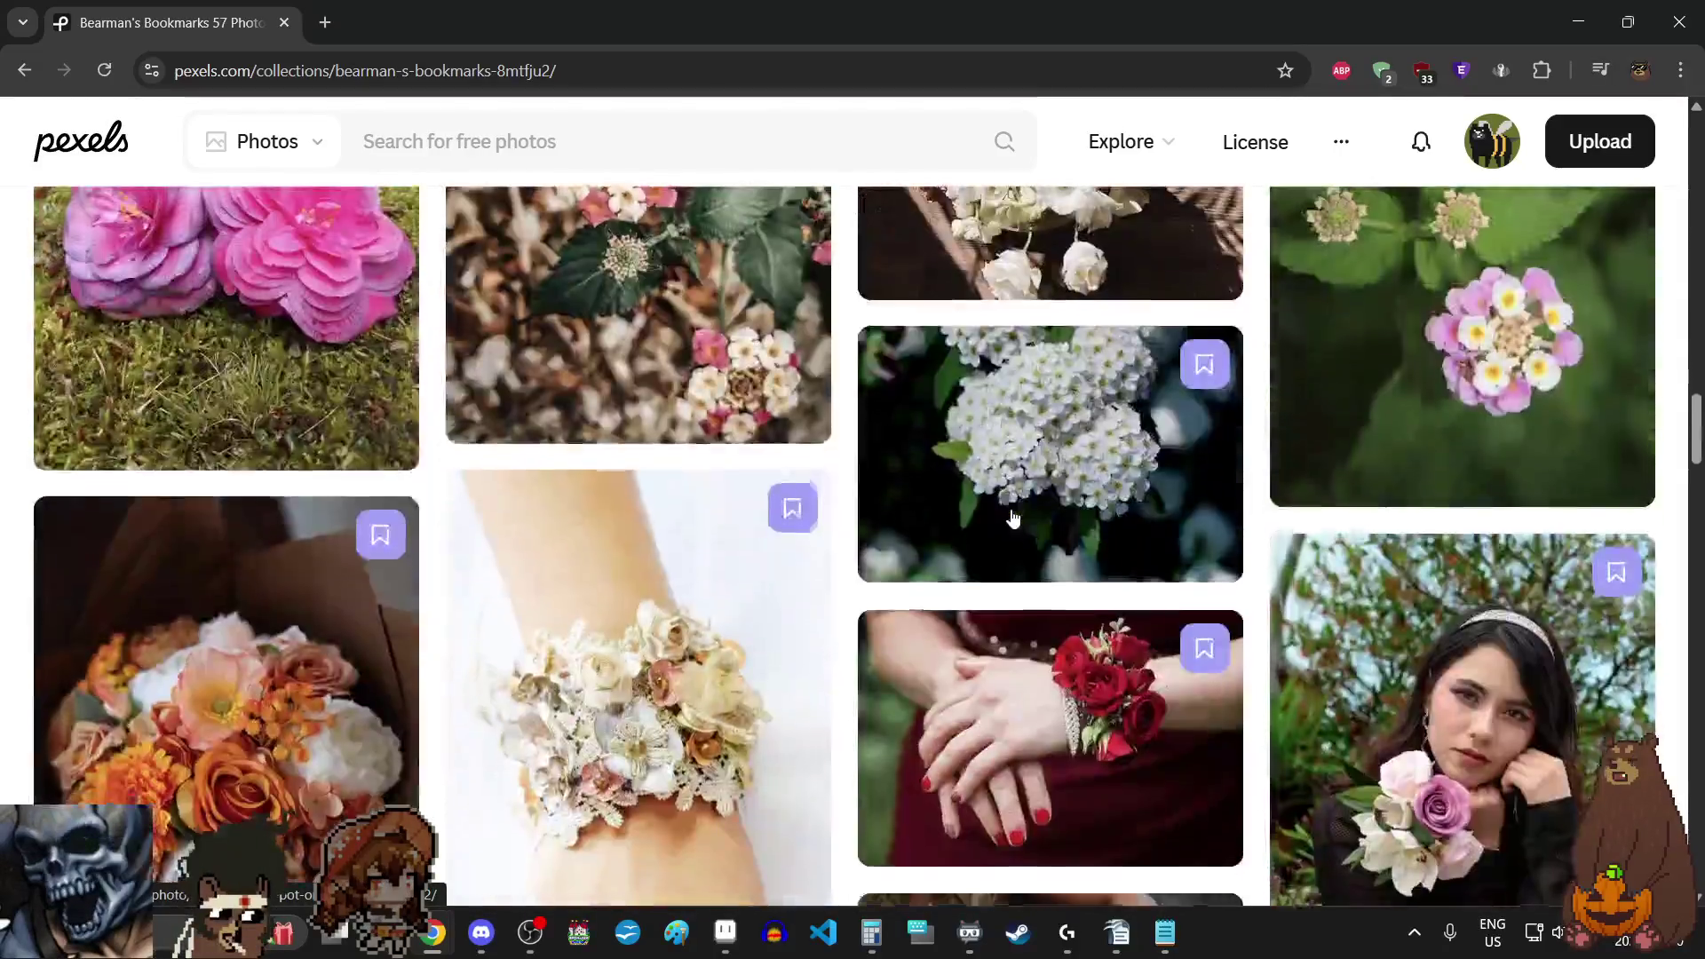
scroll(1013, 519, "down", 5)
scroll(1013, 519, "down", 2)
scroll(1012, 517, "up", 2)
scroll(1013, 519, "down", 1)
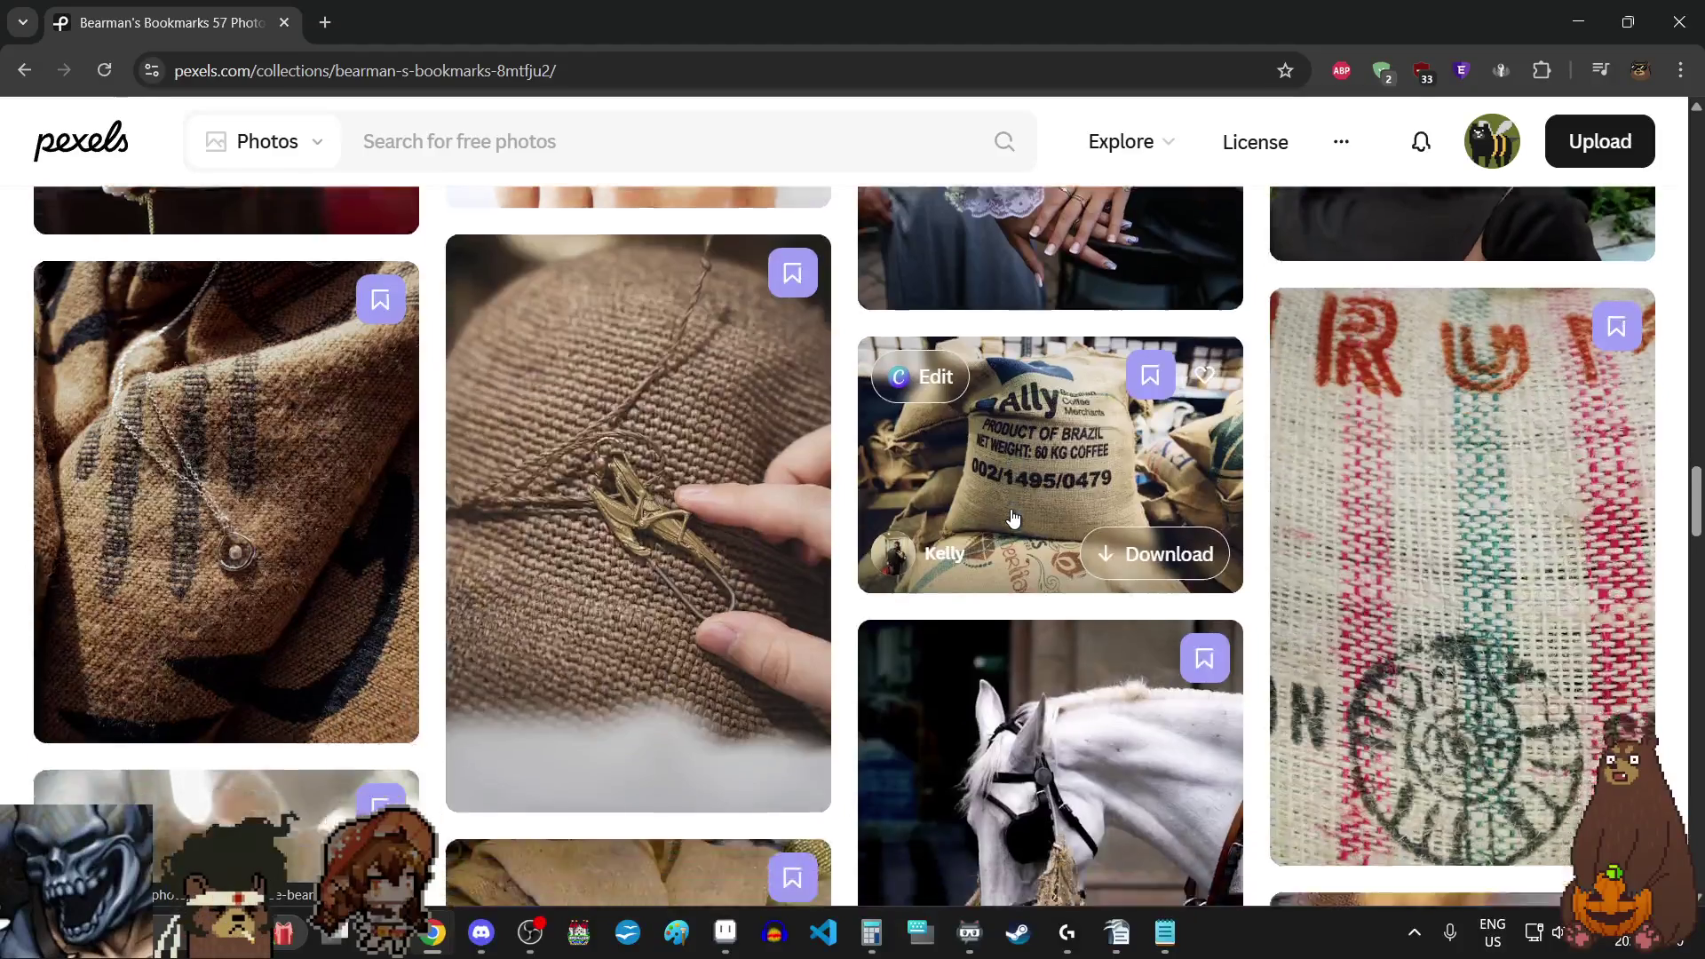
scroll(1014, 518, "down", 3)
scroll(1012, 518, "down", 1)
scroll(1012, 518, "up", 5)
scroll(1013, 518, "down", 1)
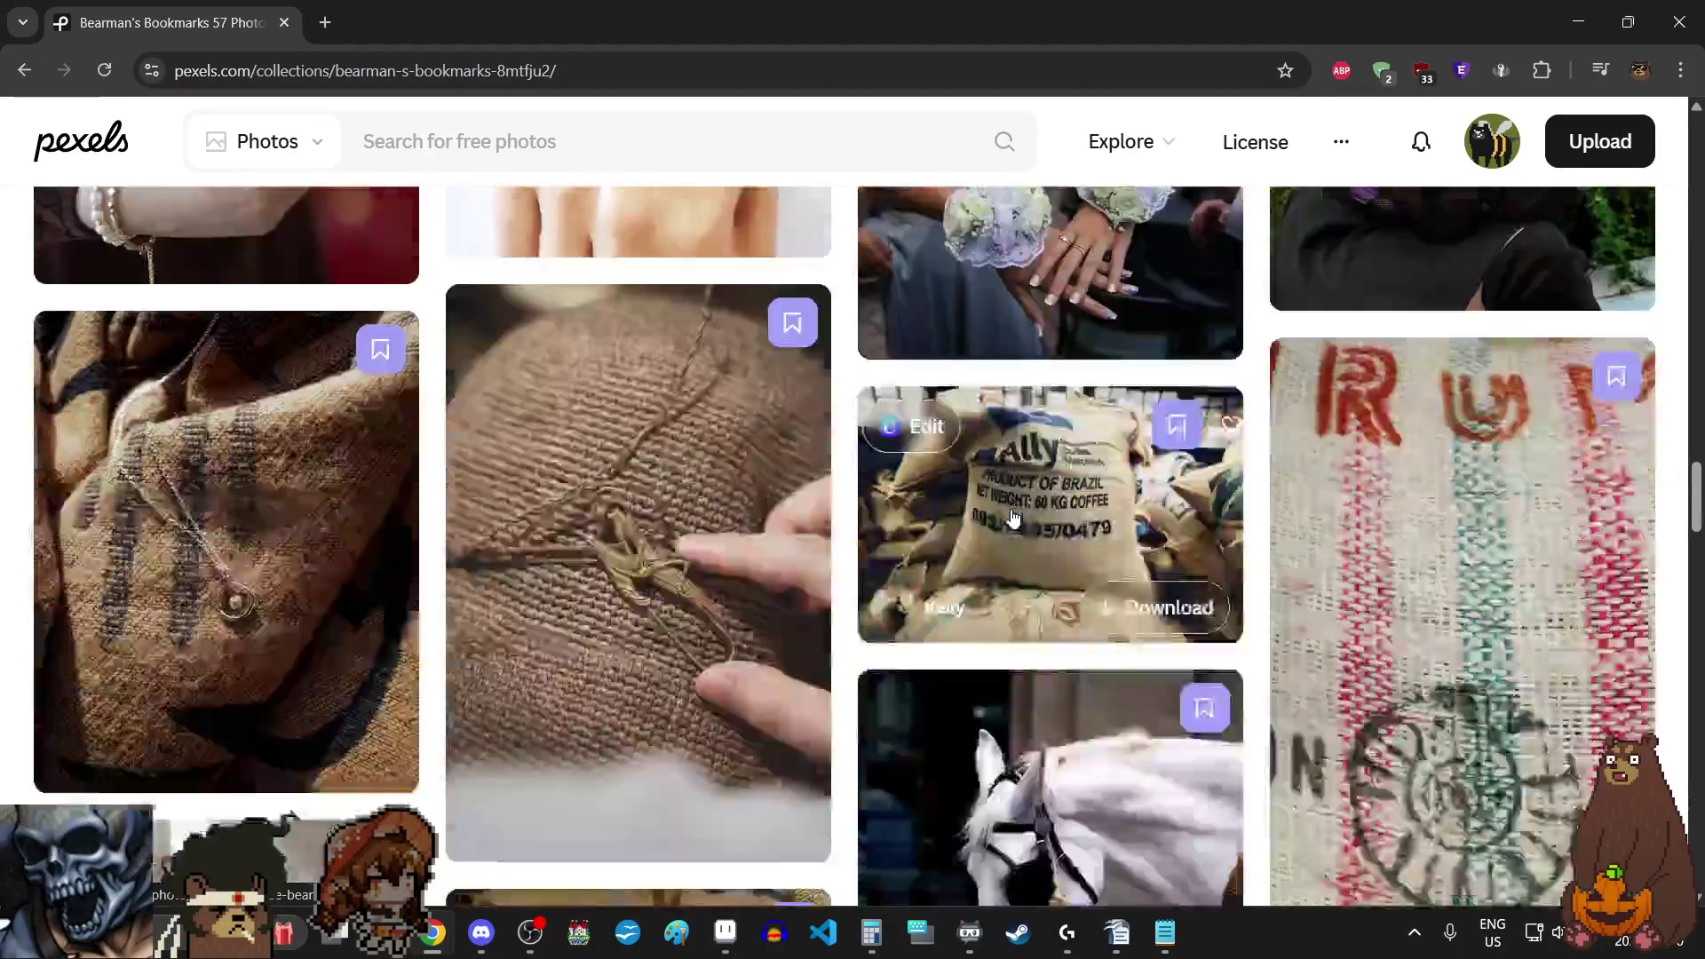
scroll(1014, 519, "down", 5)
scroll(1013, 518, "down", 2)
scroll(1012, 518, "down", 1)
scroll(1013, 519, "down", 2)
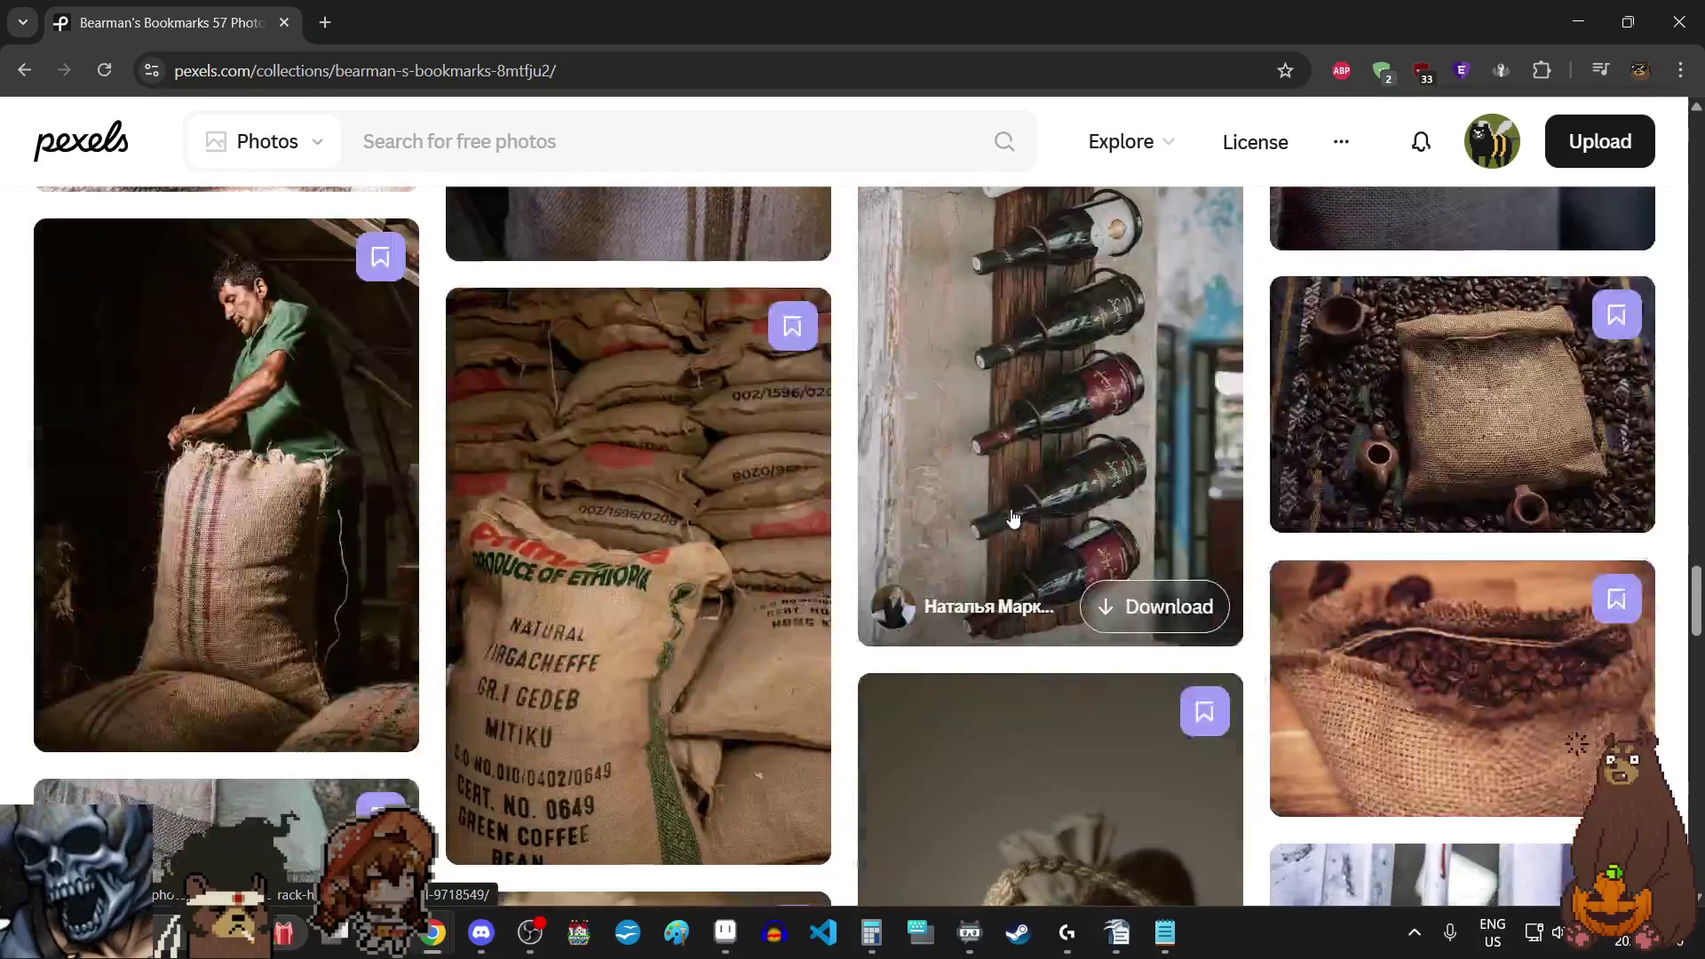
scroll(1012, 519, "down", 3)
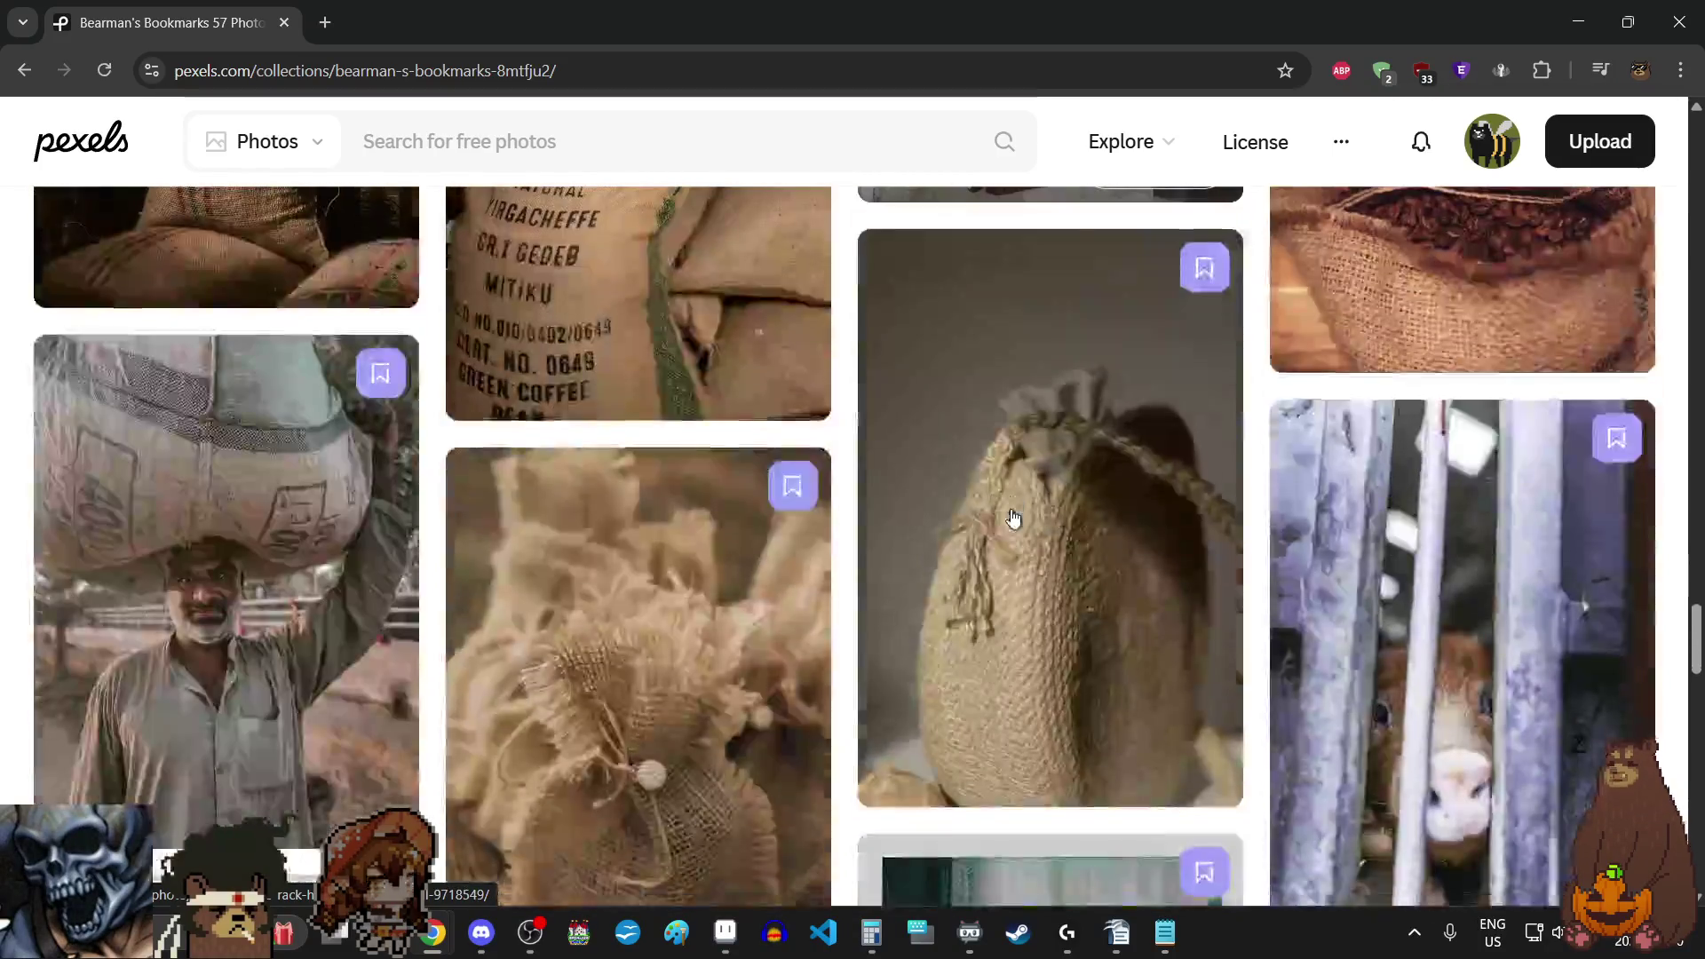
scroll(1013, 519, "down", 3)
scroll(1013, 518, "up", 3)
scroll(1014, 519, "up", 3)
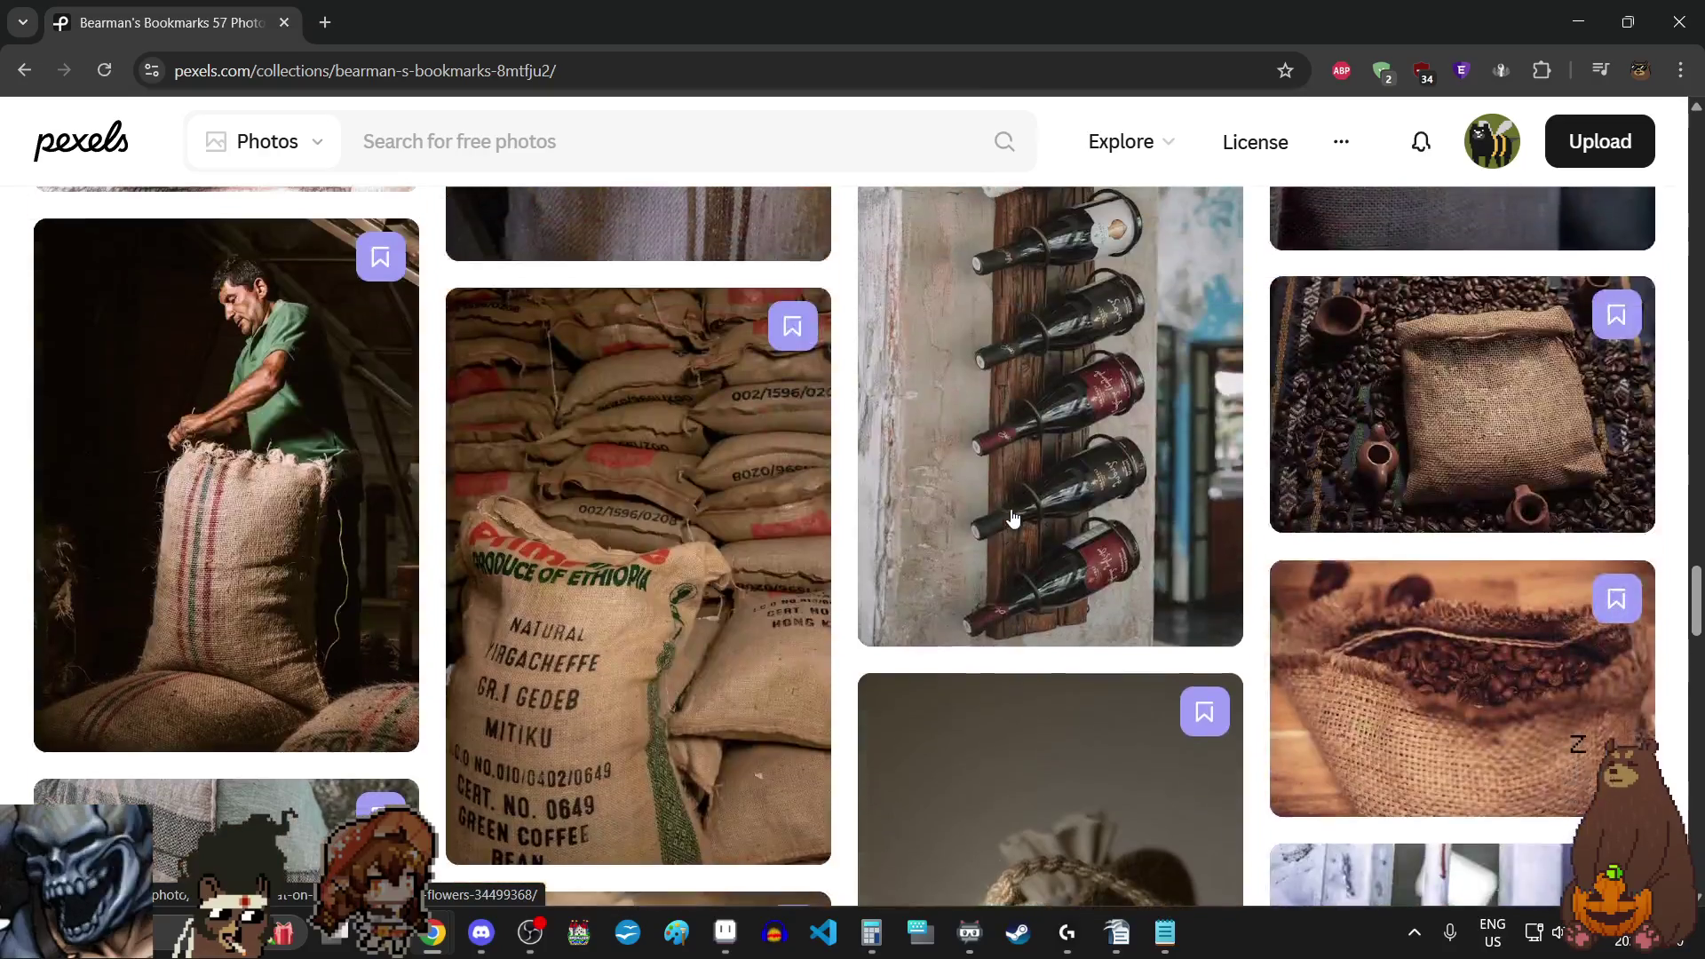
scroll(1012, 518, "up", 2)
scroll(1013, 519, "down", 5)
scroll(1013, 518, "down", 5)
scroll(1013, 519, "up", 1)
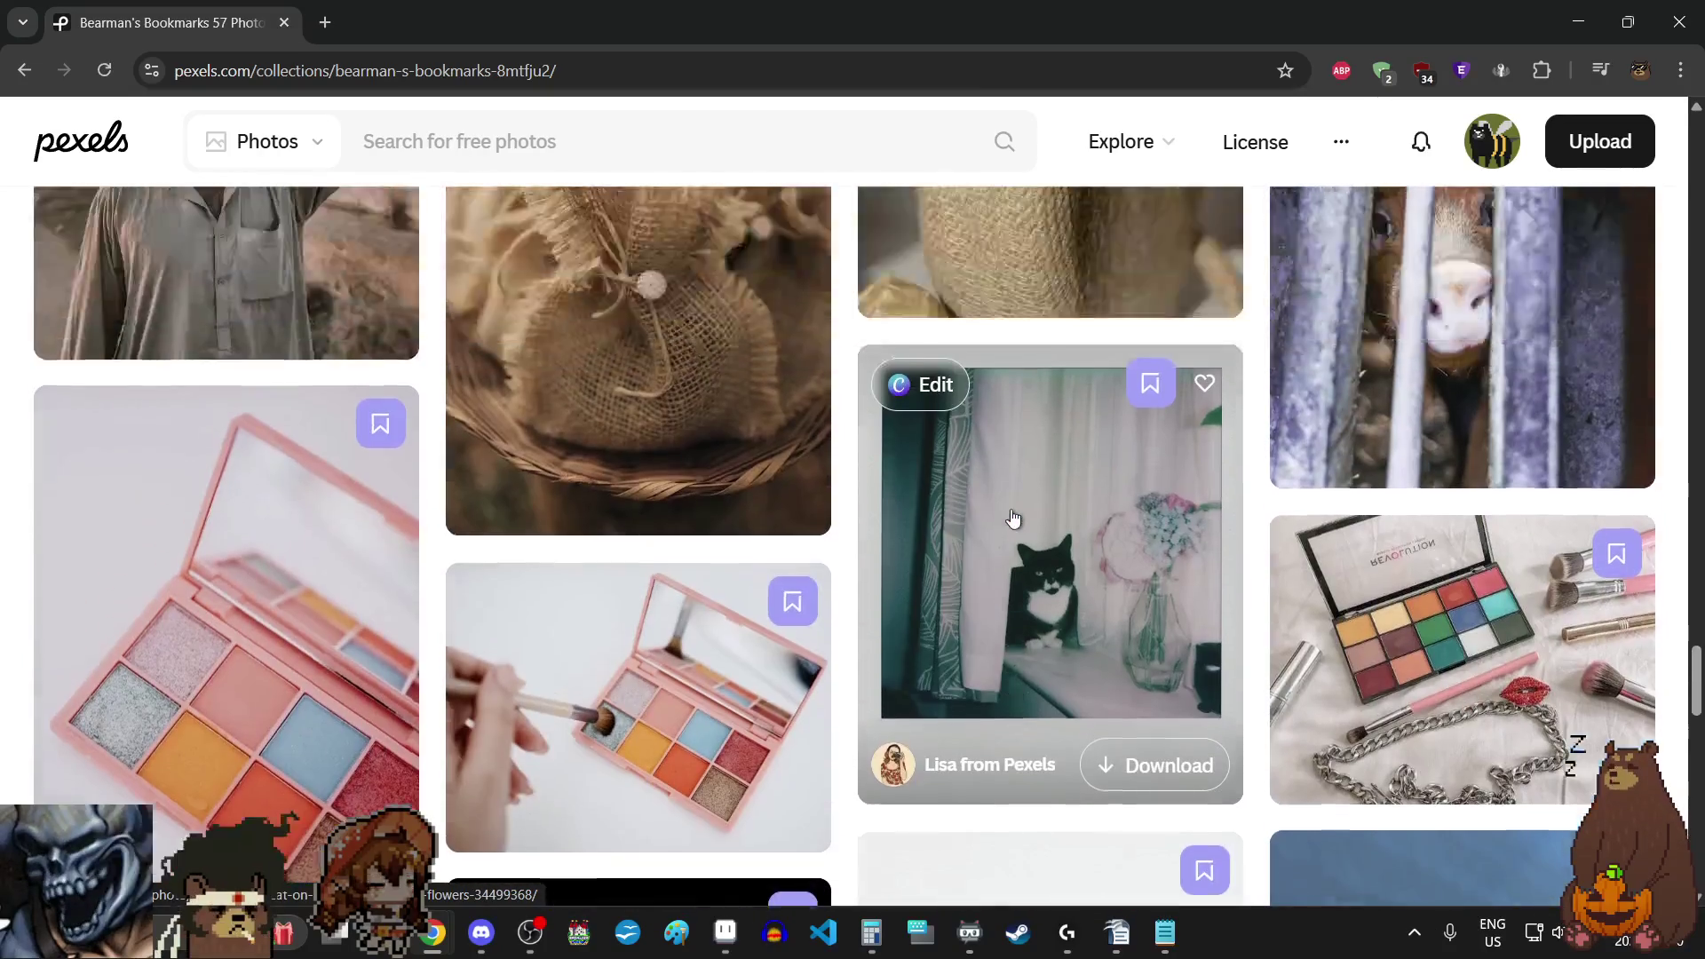
scroll(1012, 519, "up", 2)
scroll(1013, 518, "up", 2)
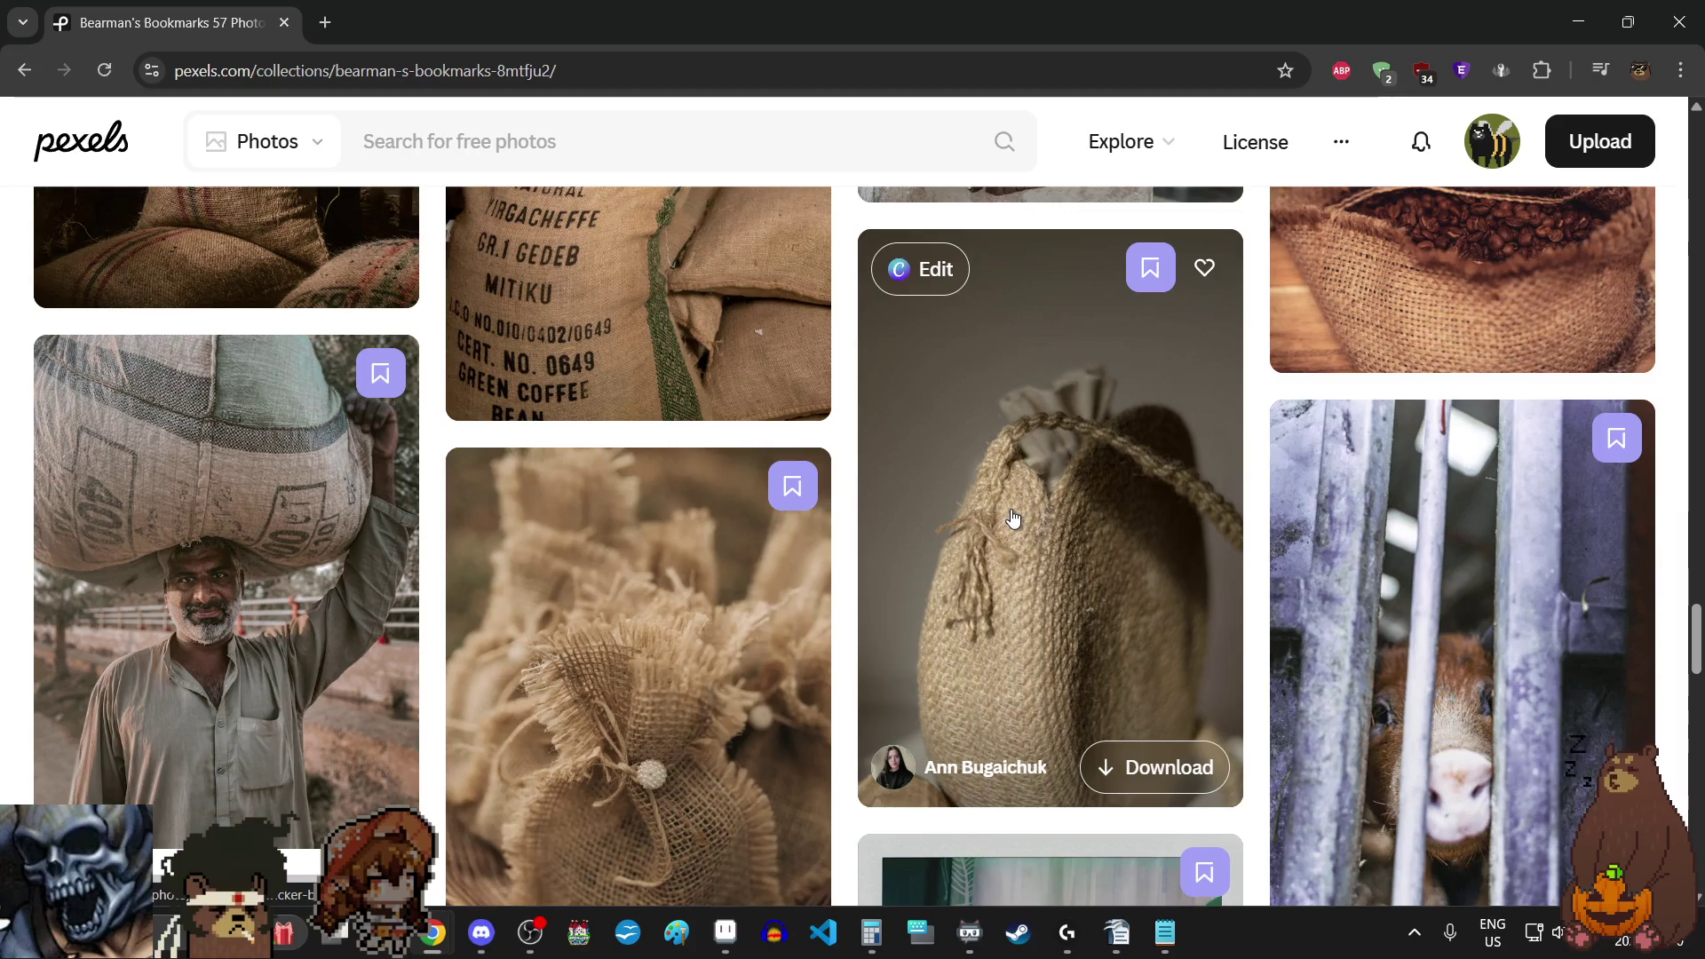
- Open the photo of the elderly man carrying a large sack on his head
left_click(347, 476)
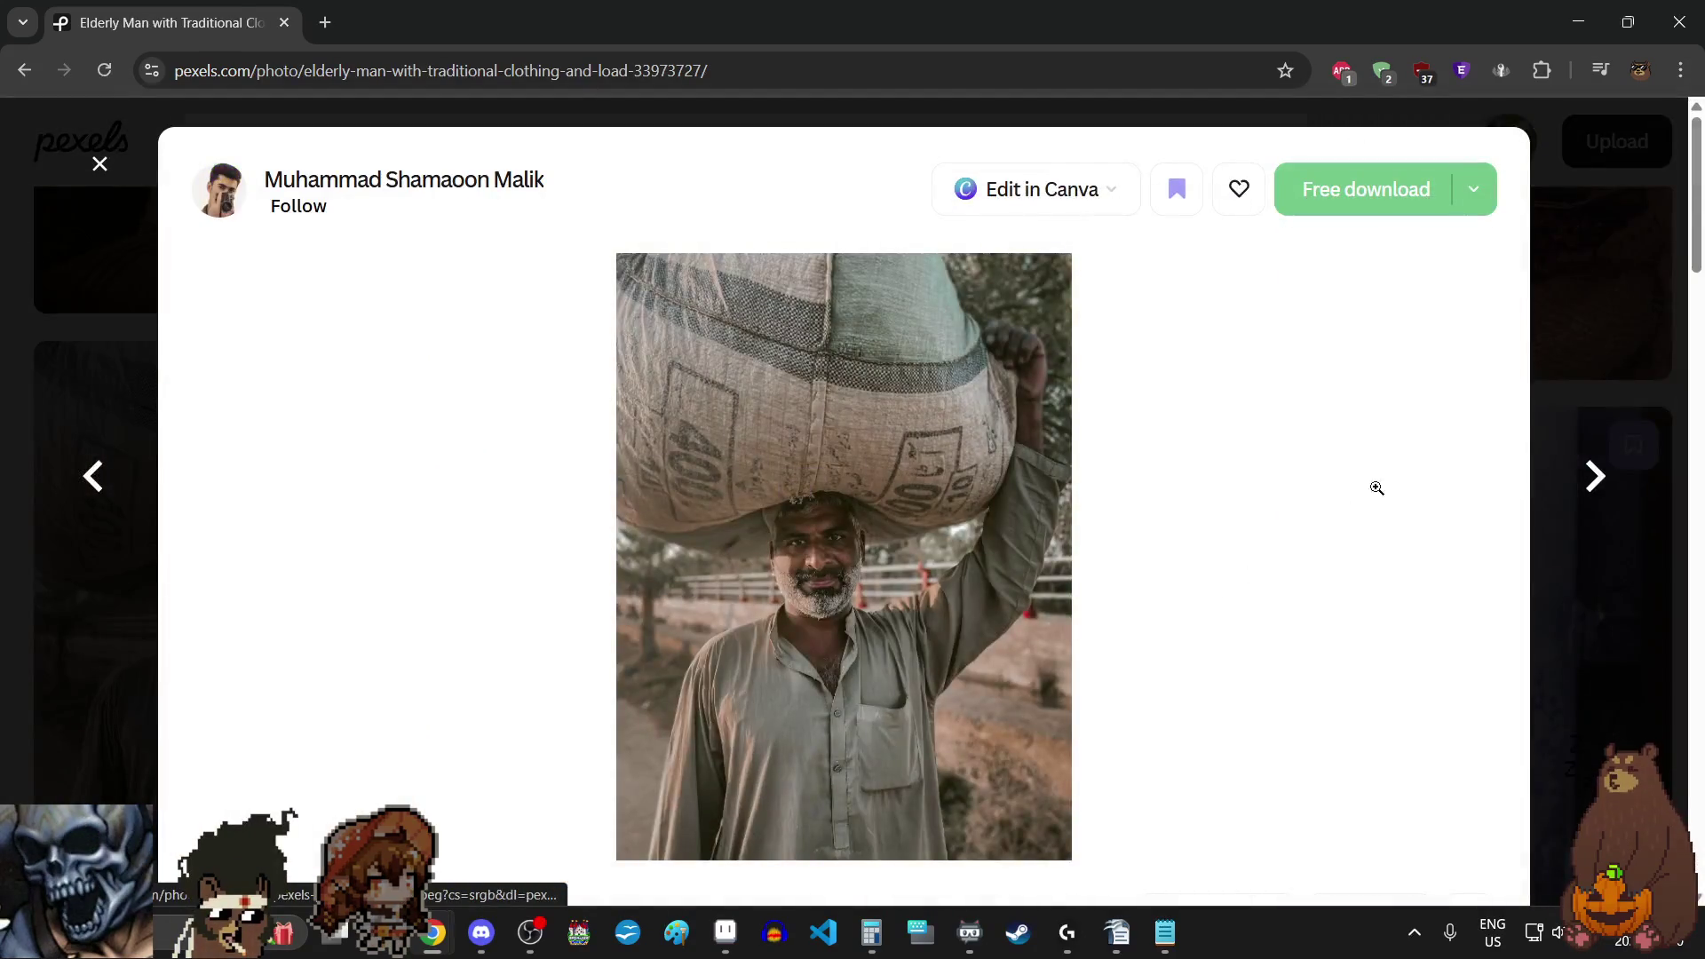
- Close the elderly man photo, reopen it once, and return to the bookmarks grid
left_click(1600, 297)
scroll(1339, 600, "up", 2)
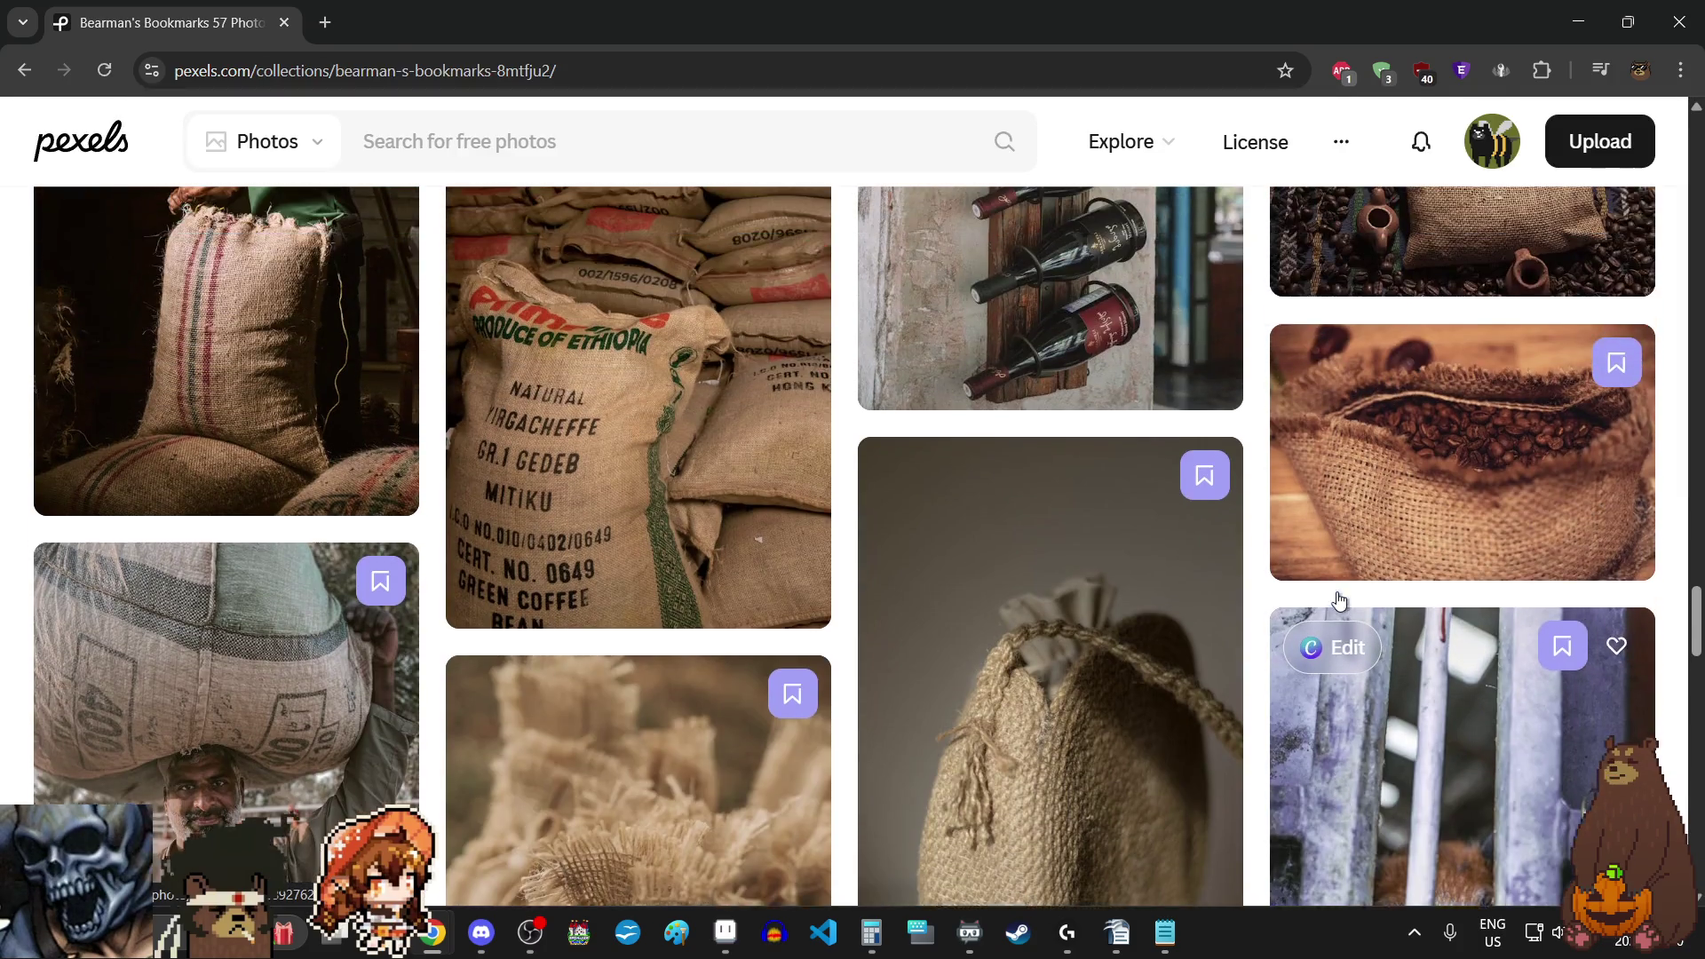
scroll(1338, 599, "down", 2)
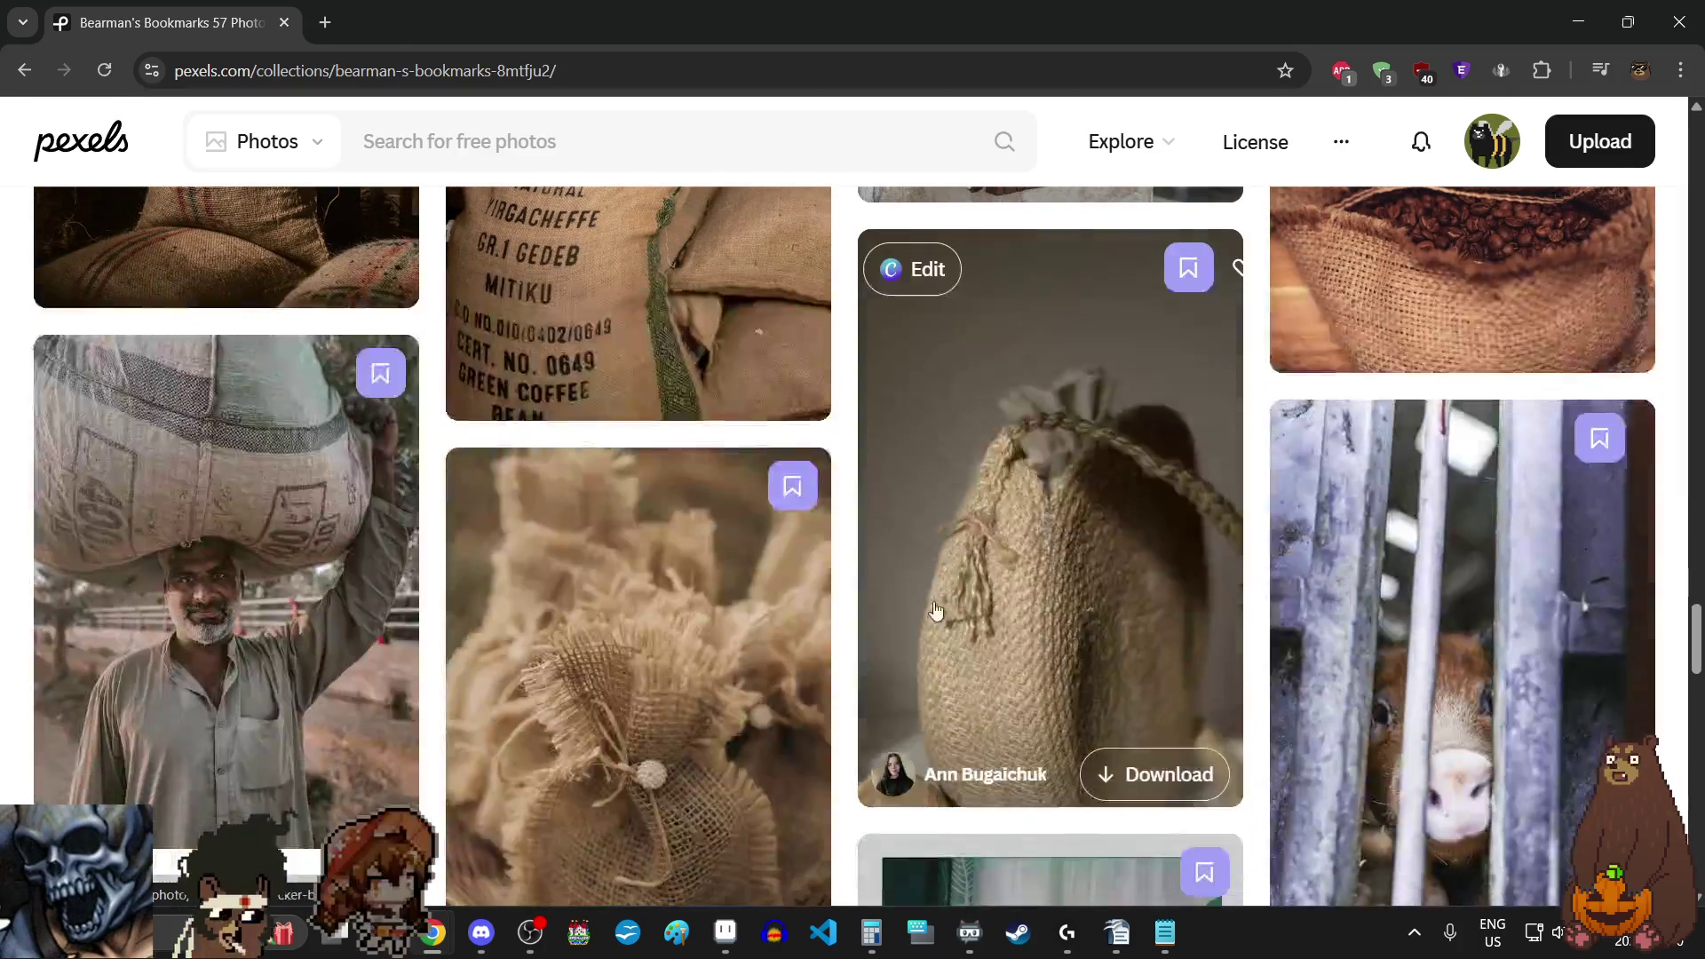
left_click(361, 580)
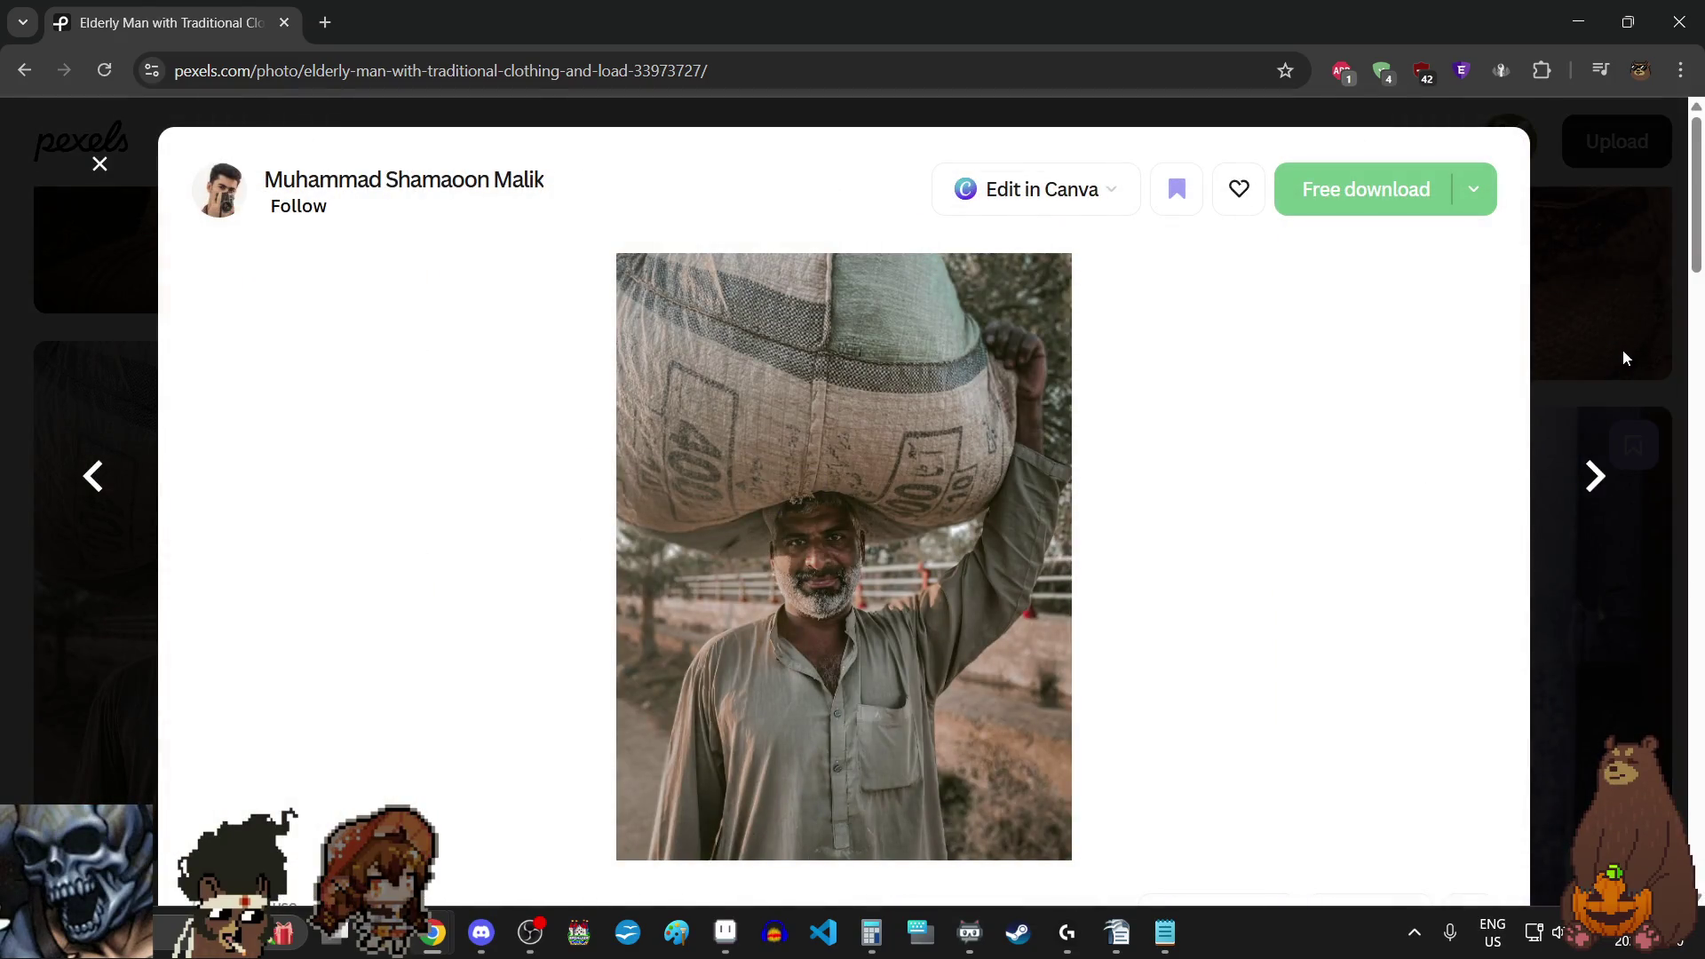
left_click(1617, 332)
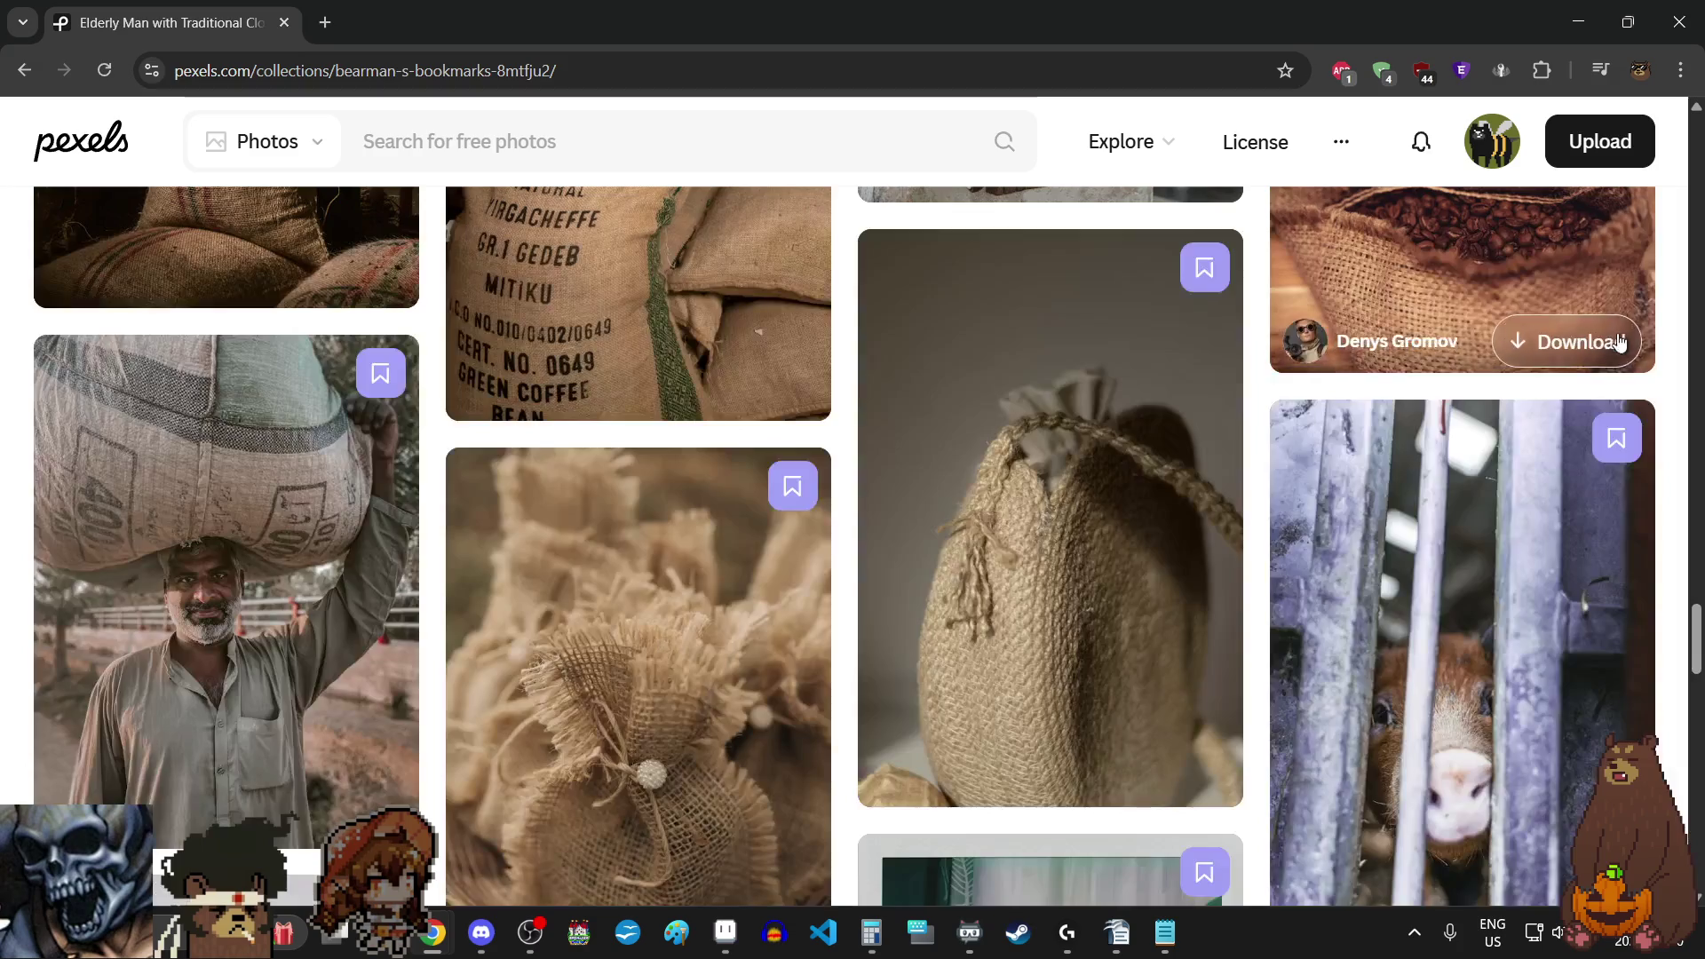
scroll(1621, 343, "up", 3)
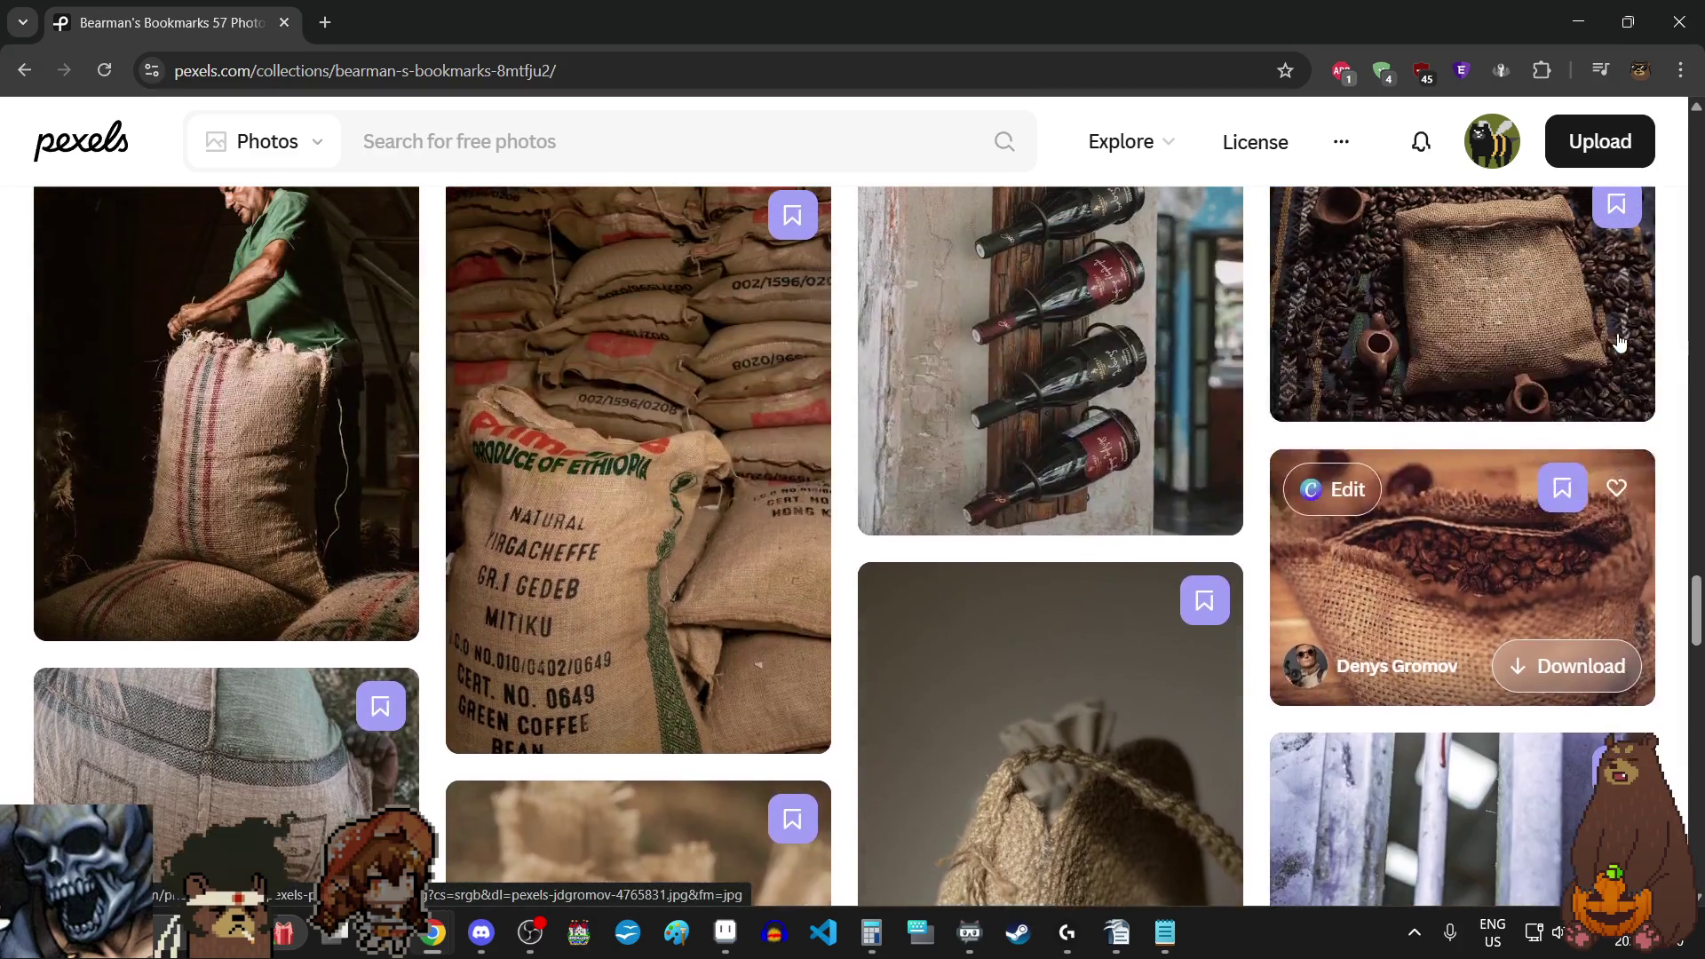
scroll(1620, 343, "down", 1)
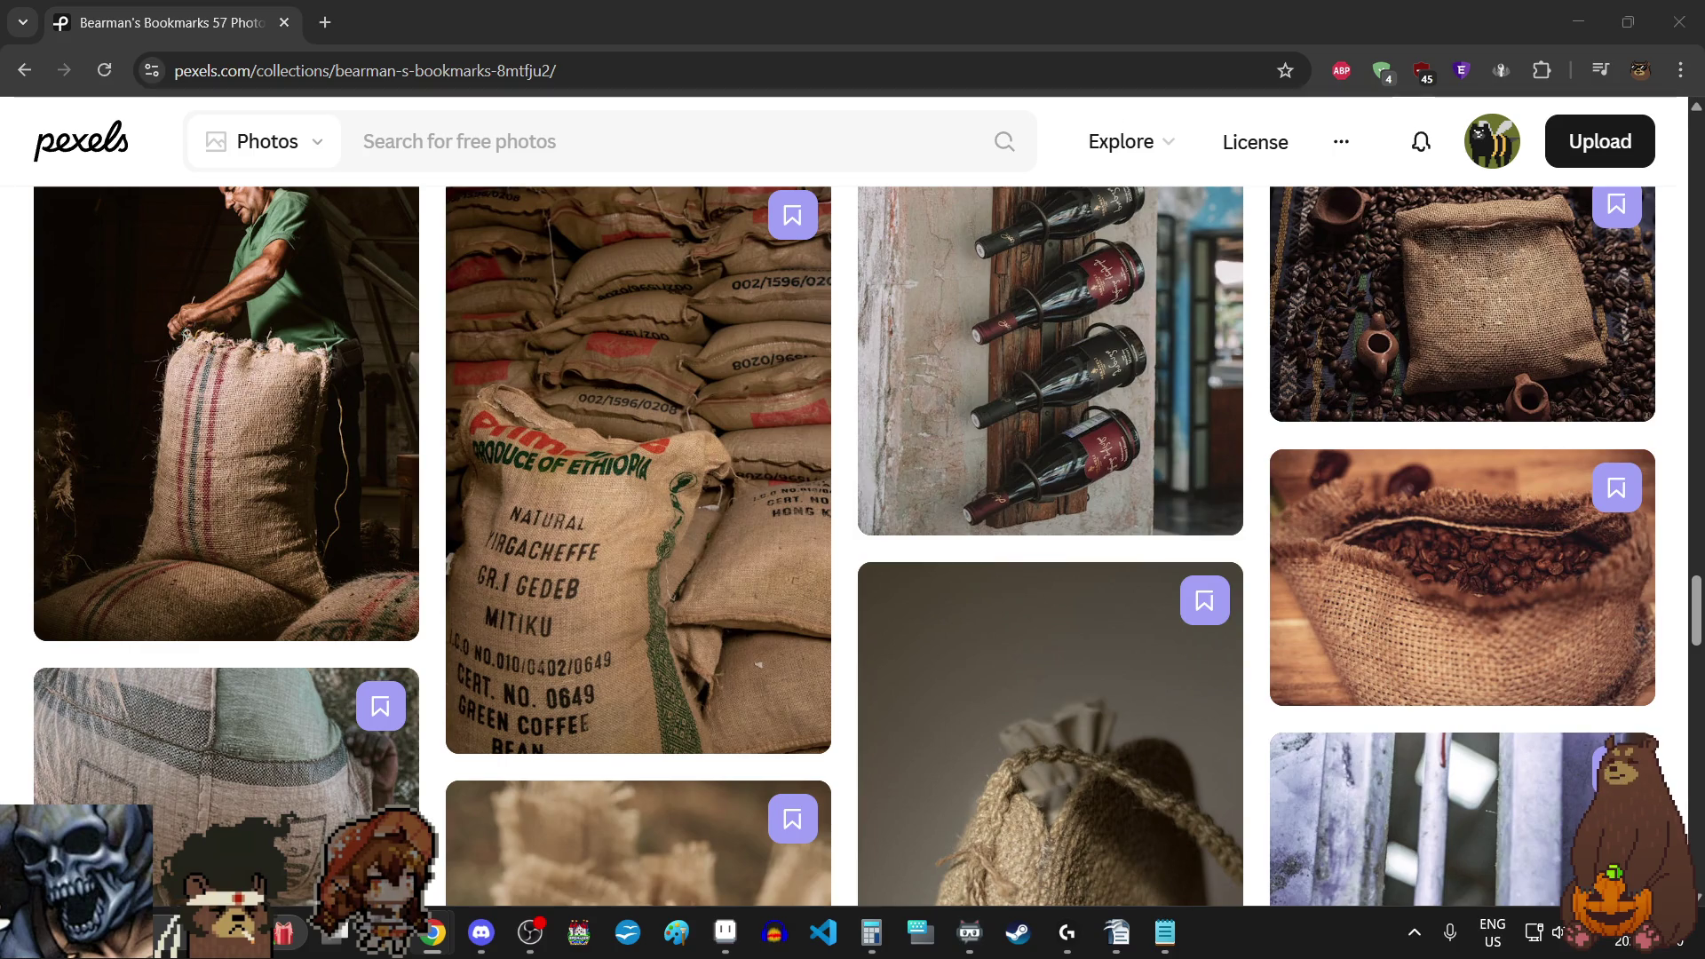
mouse_move(1349, 297)
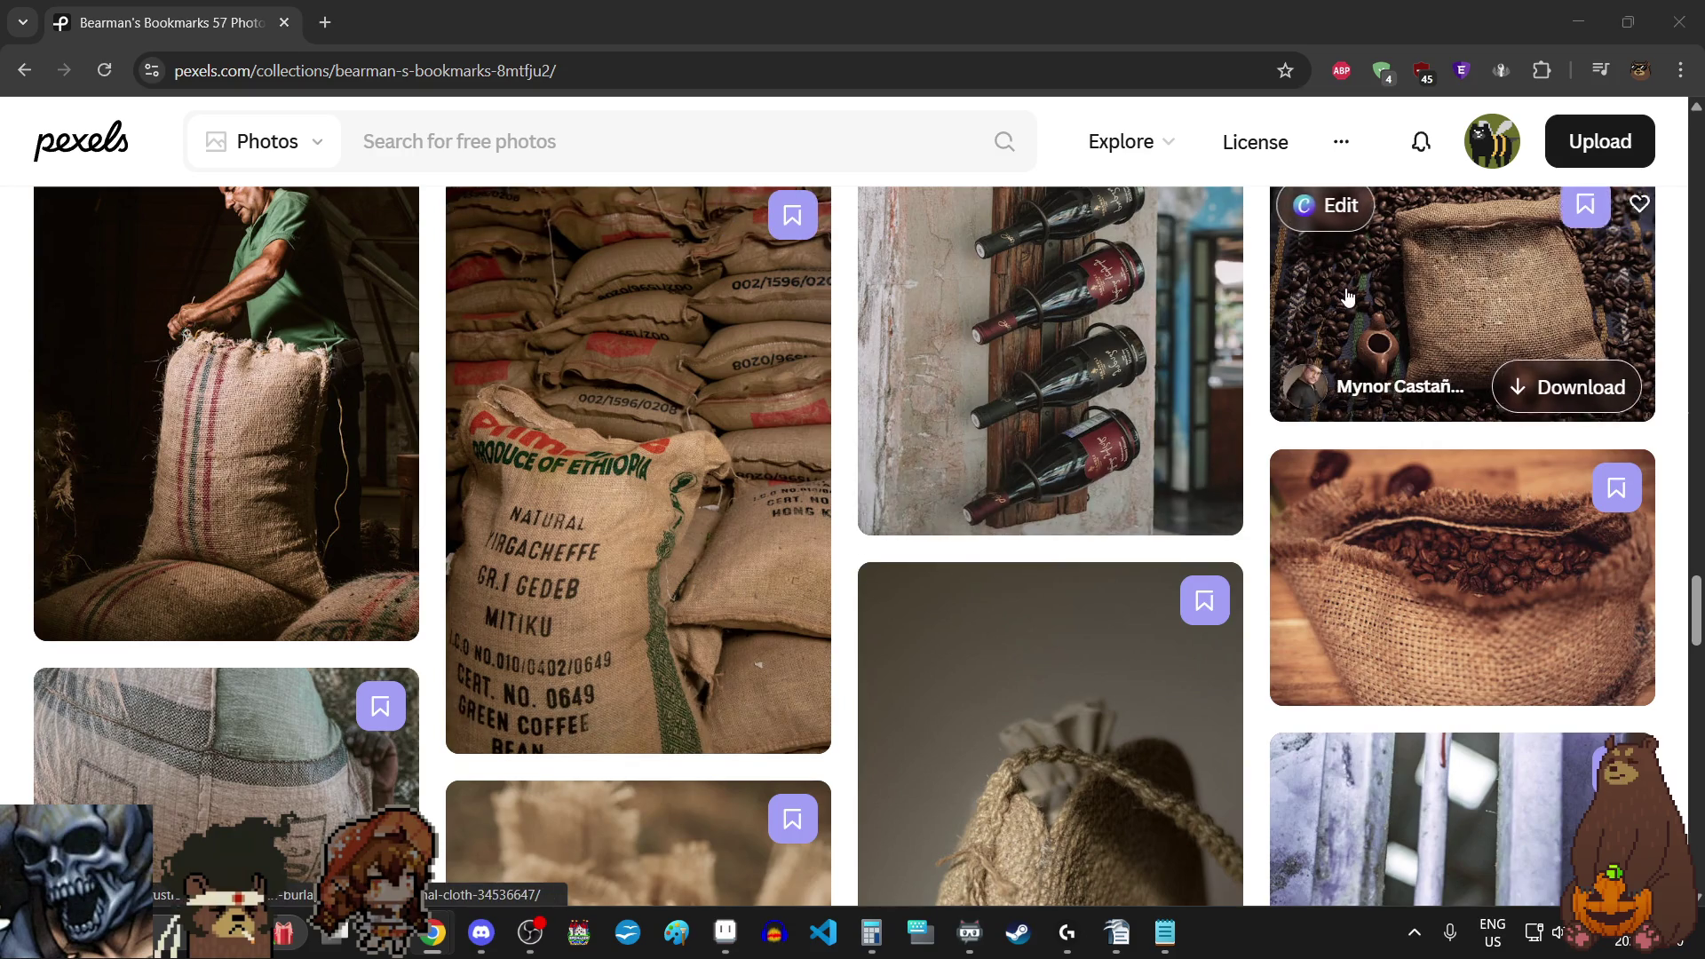
scroll(1349, 296, "up", 2)
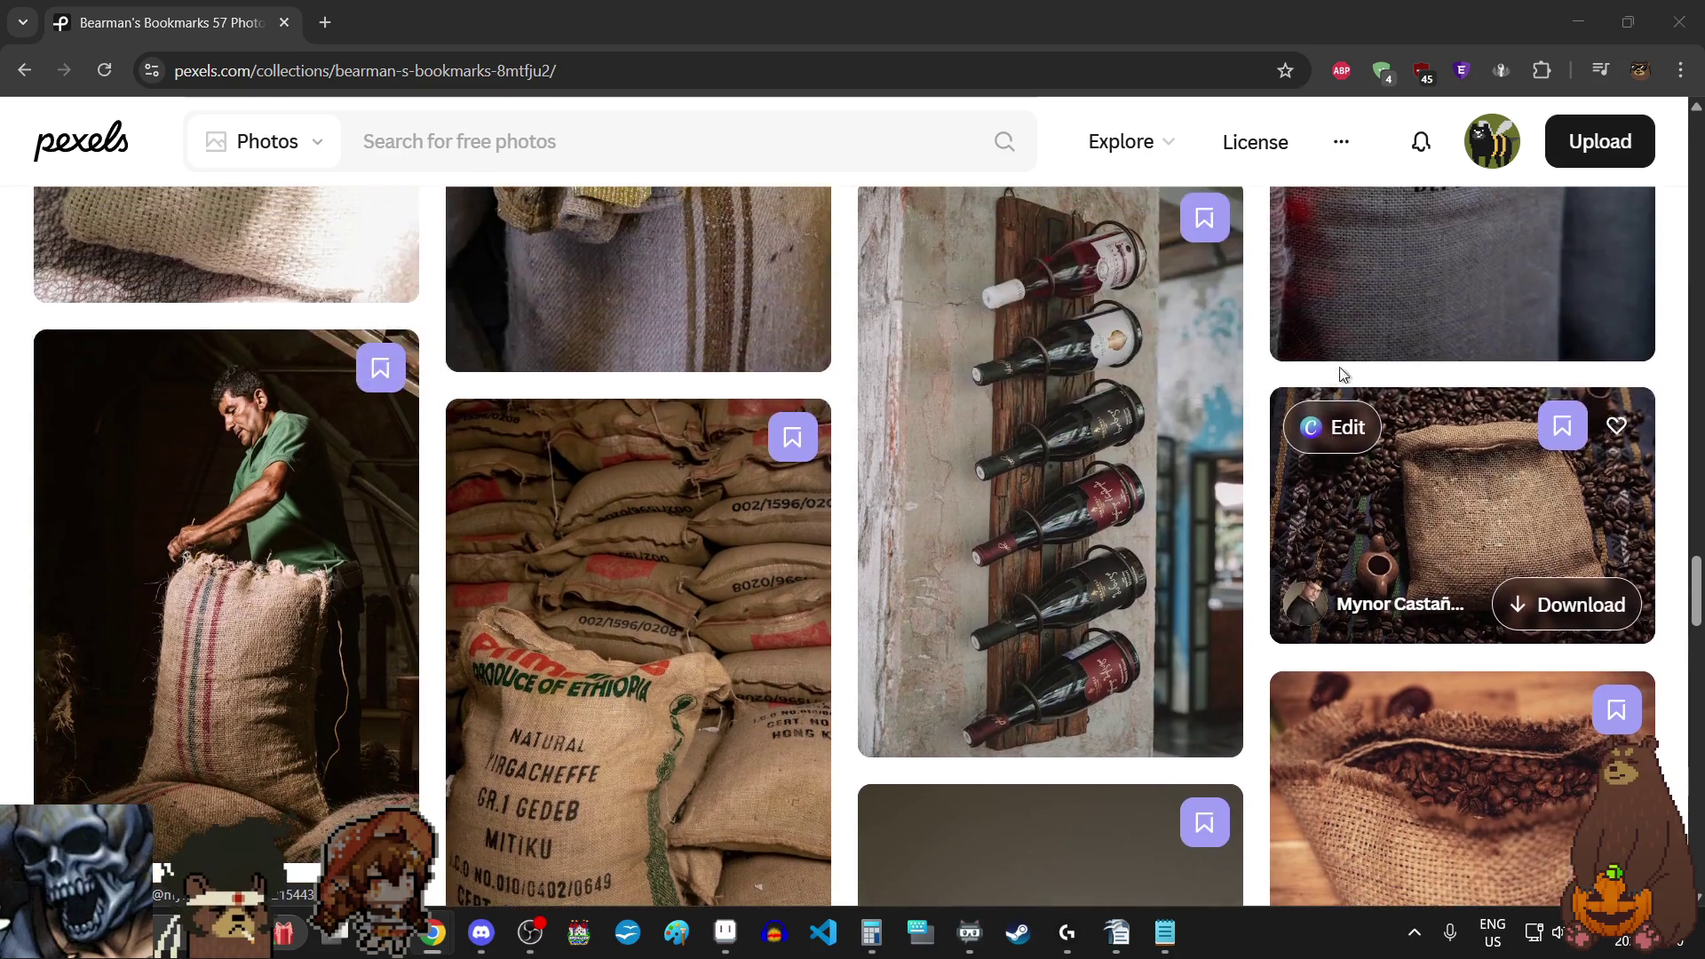
- View the coffee beans burlap sack photo, then minimize Chrome back to Aseprite
left_click(1436, 509)
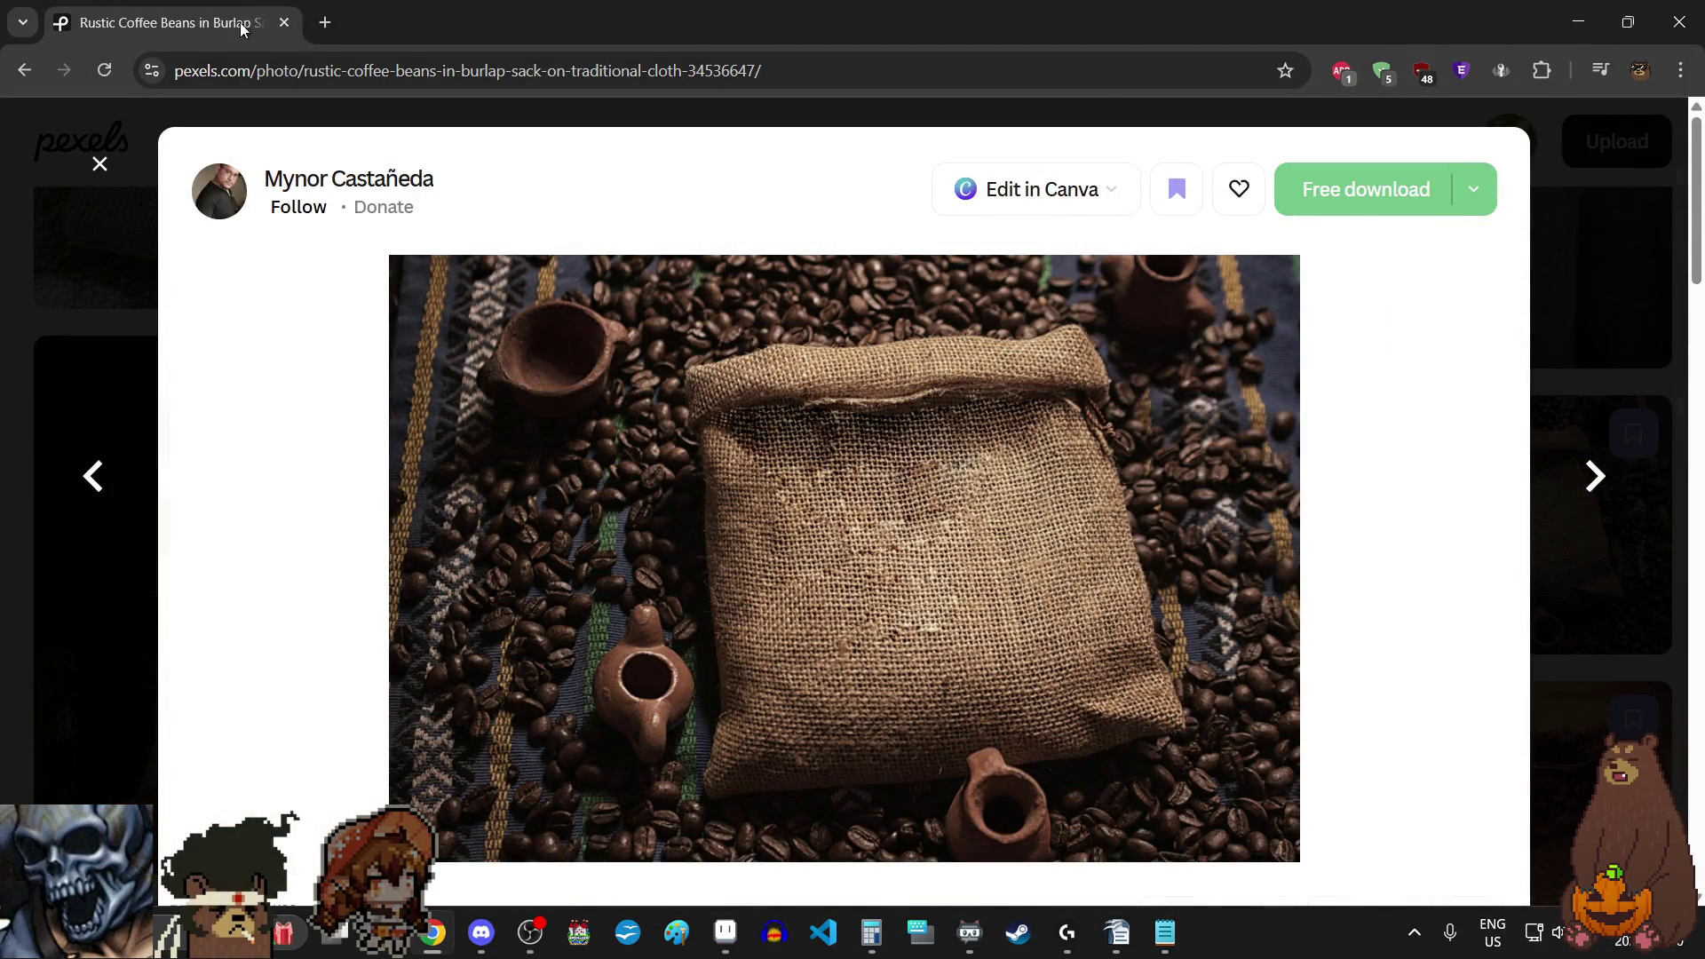
left_click(1577, 21)
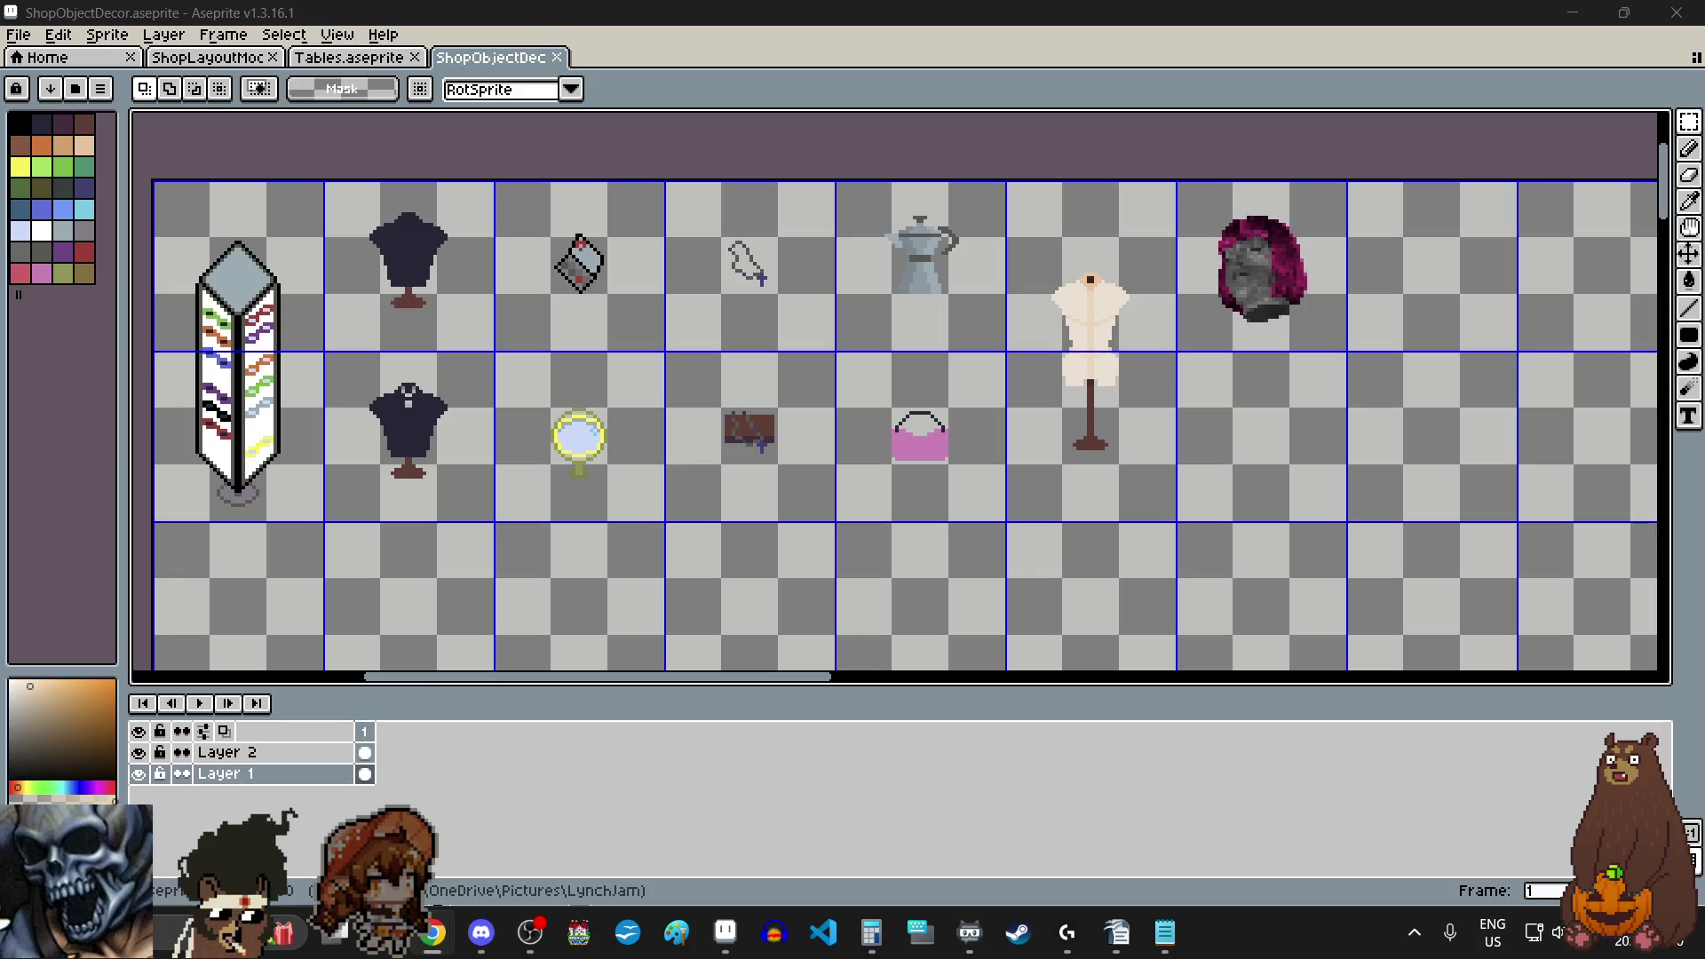
- Restore Chrome, maximize the weather image window and close it
left_click(433, 932)
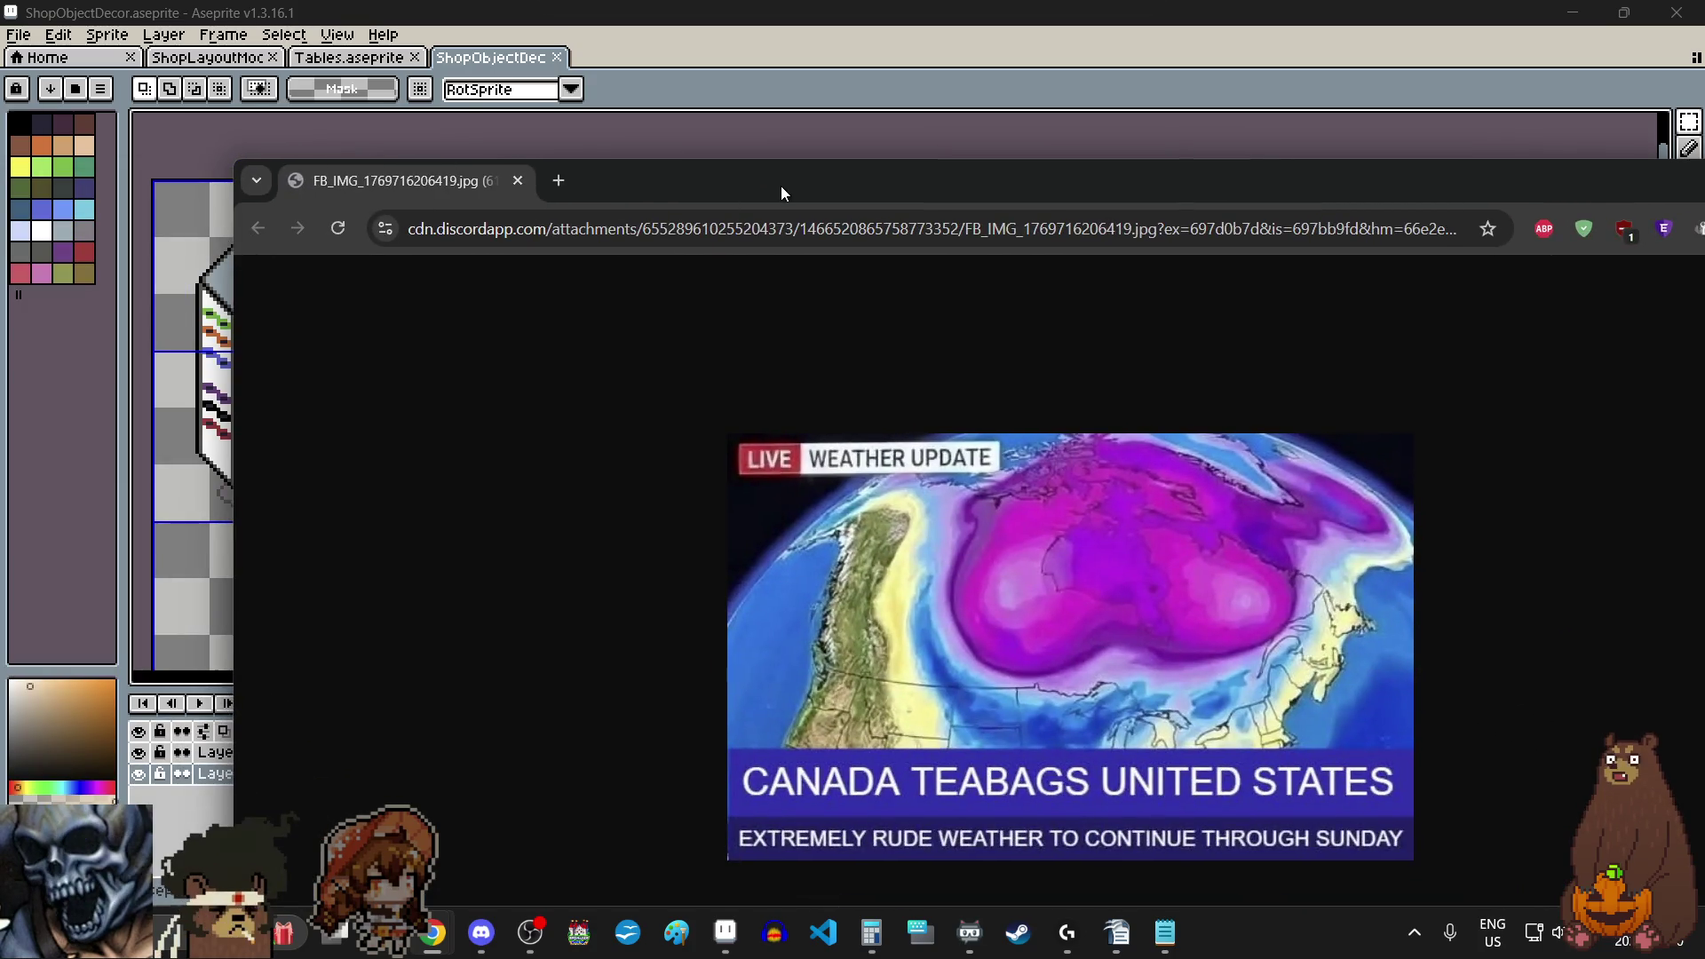
double_click(781, 186)
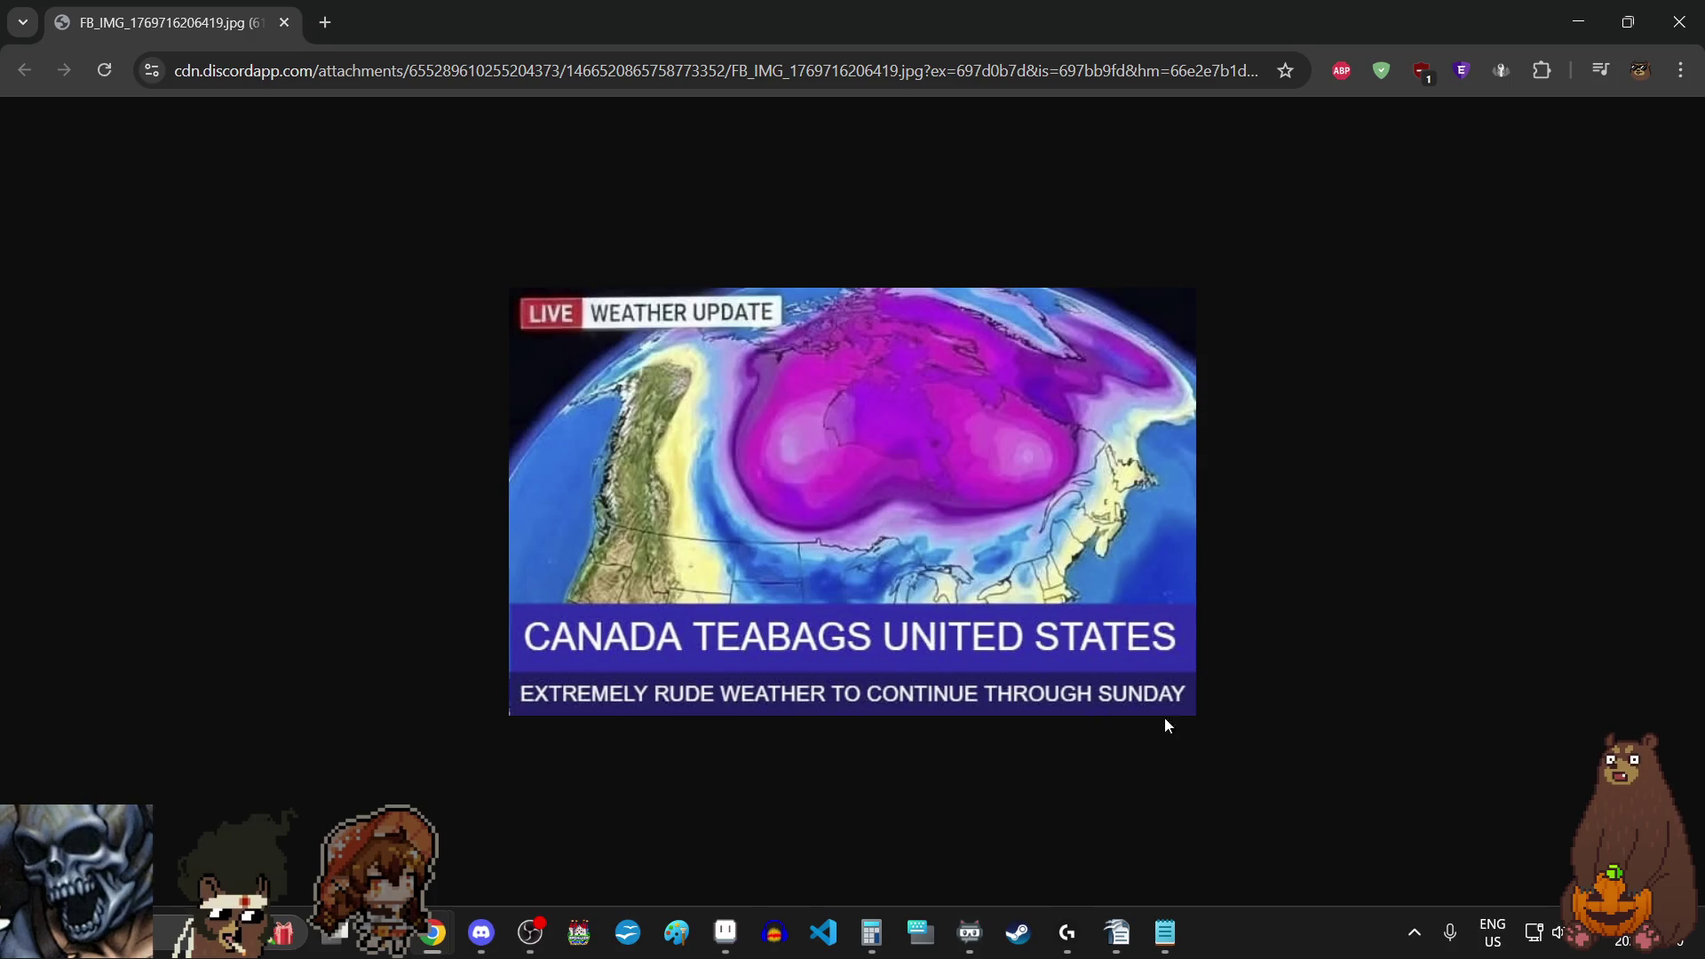
left_click(288, 24)
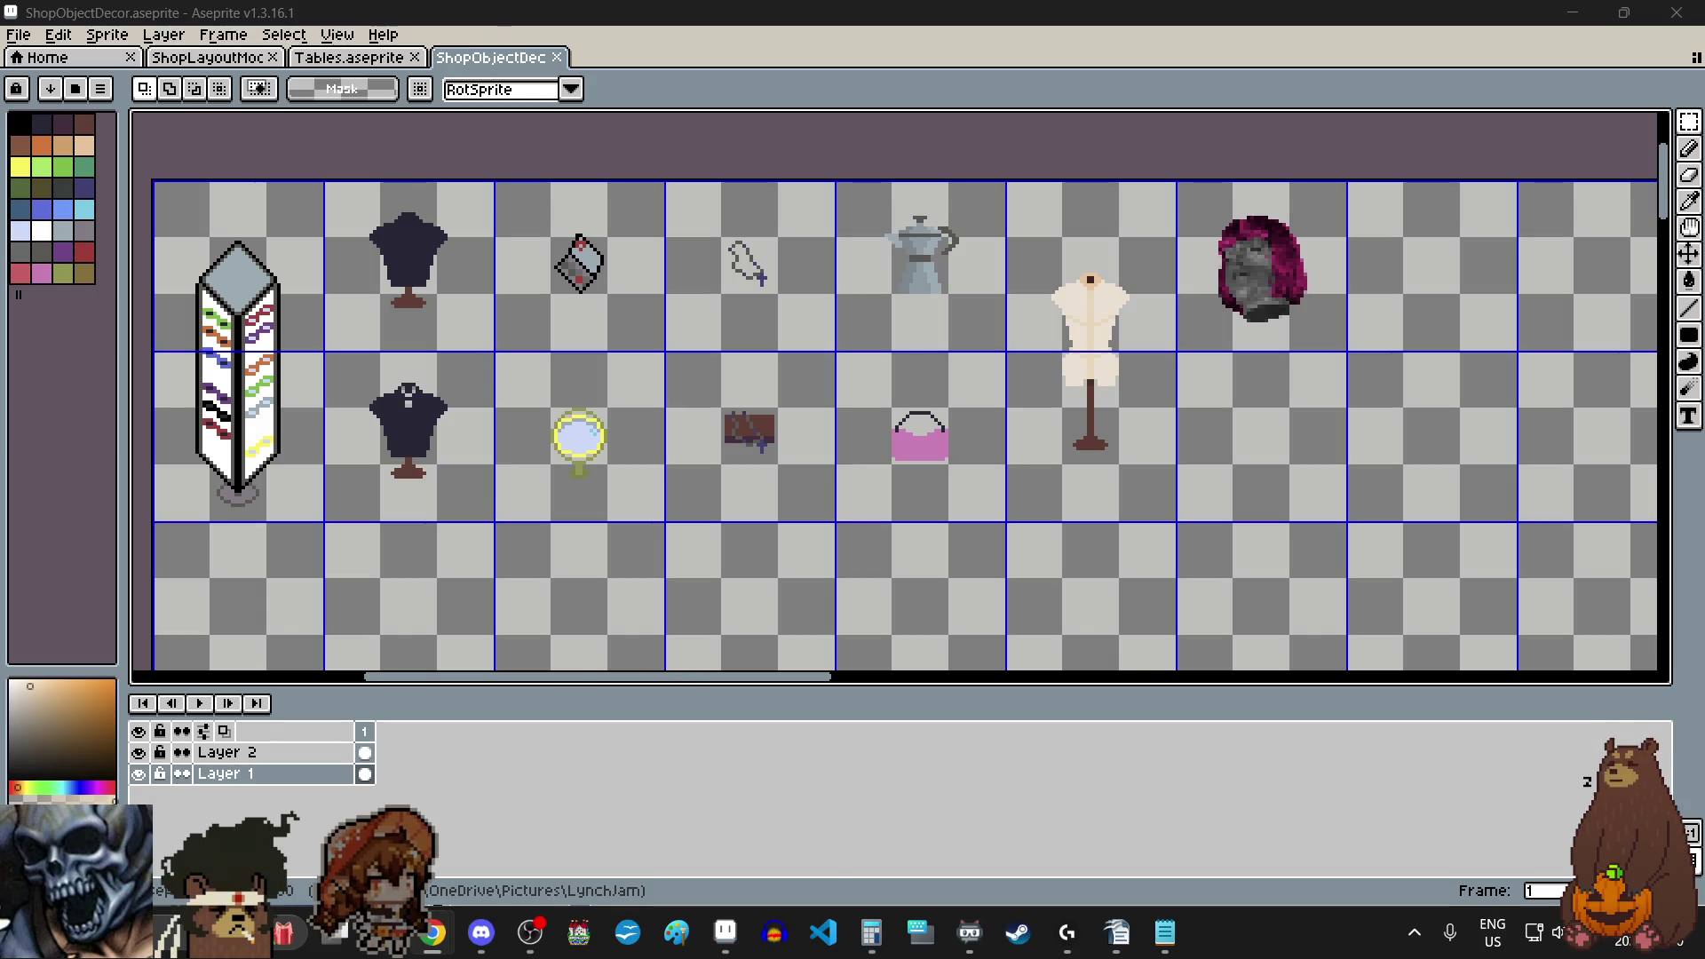
scroll(1480, 448, "up", 2)
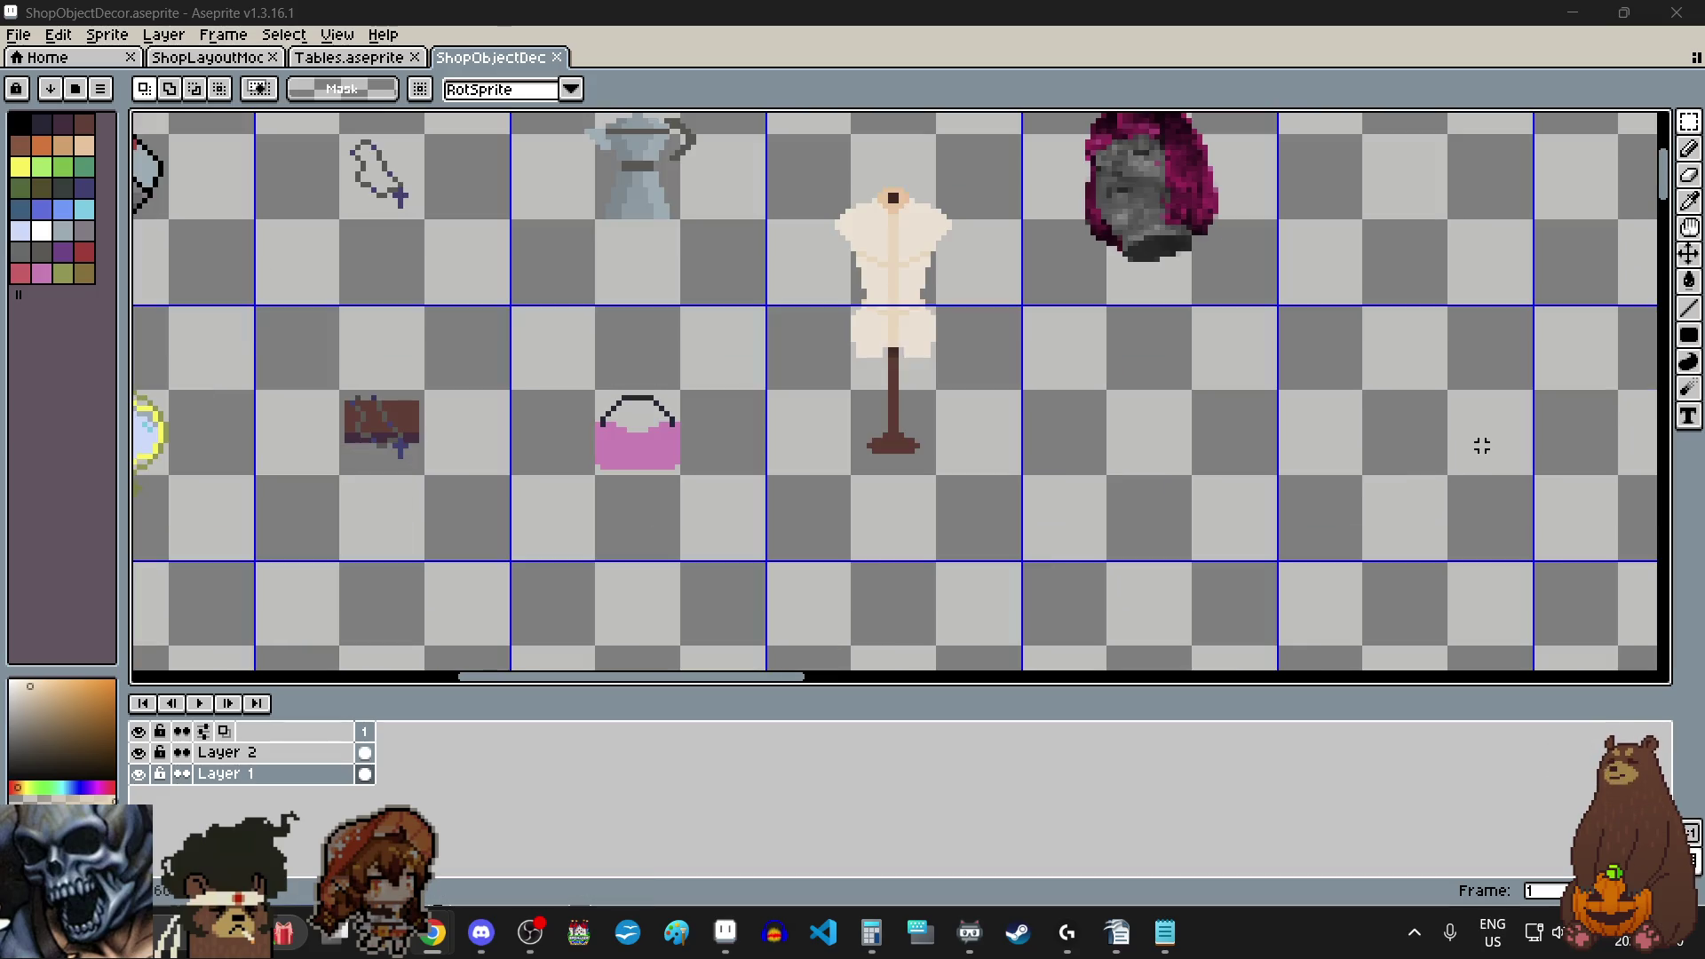
- Choose the olive brown swatch and the Line tool over an empty cell
left_click(87, 274)
scroll(1305, 427, "up", 1)
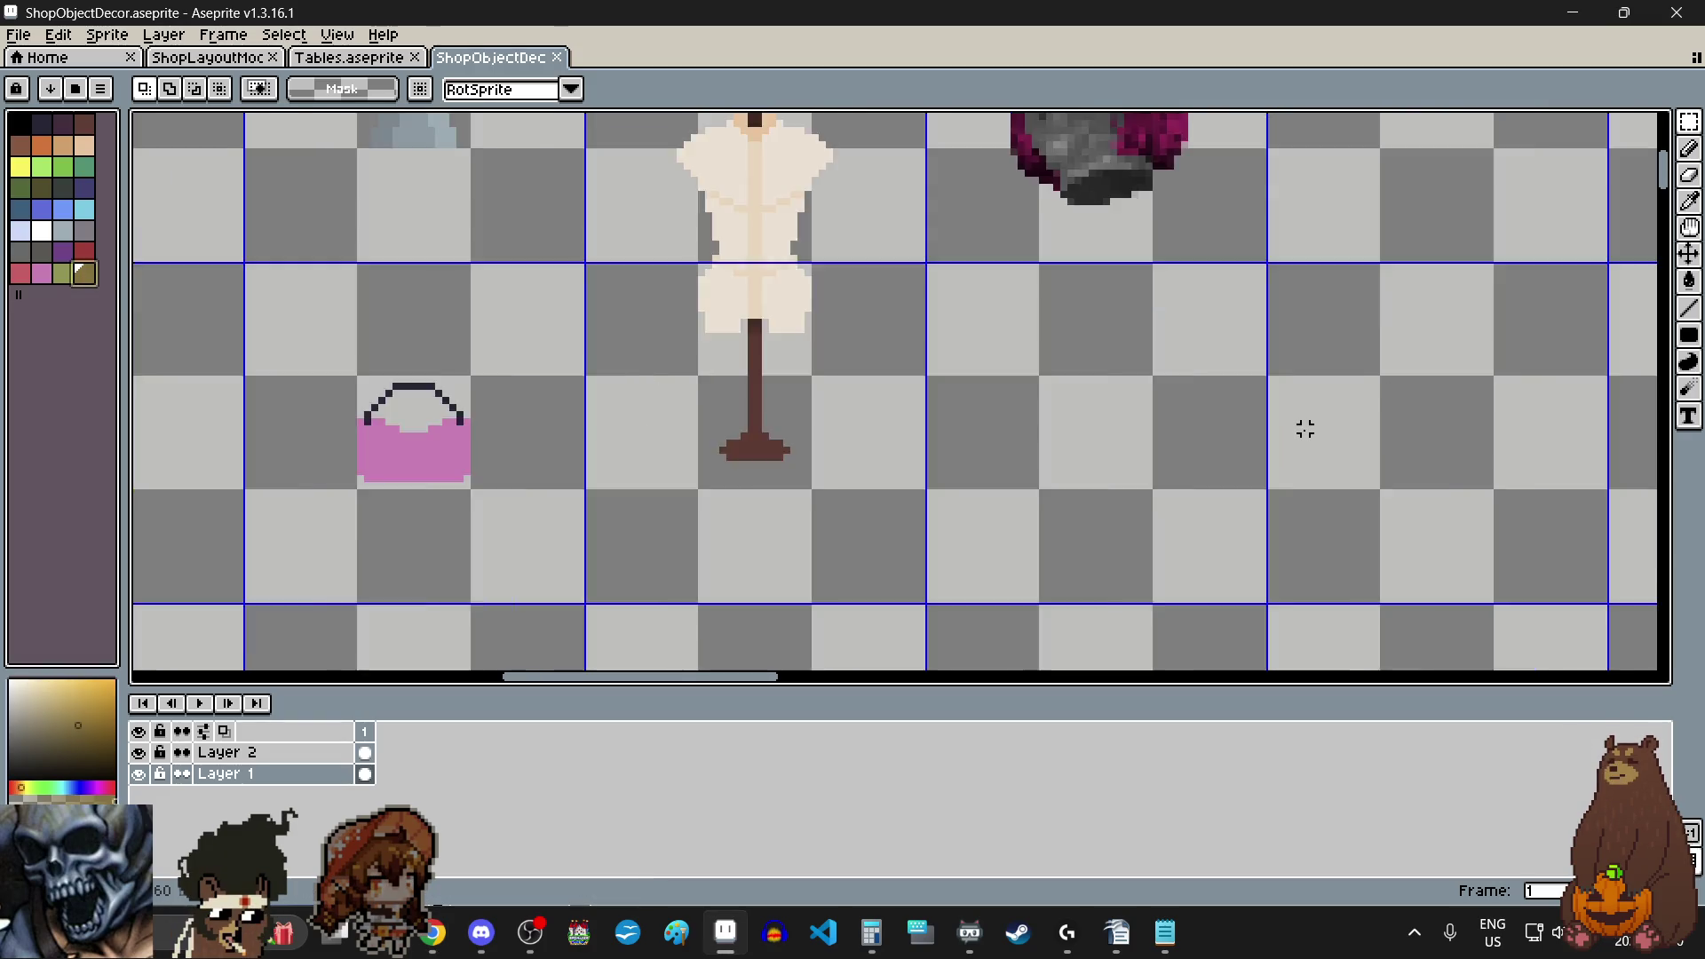
scroll(1304, 426, "up", 1)
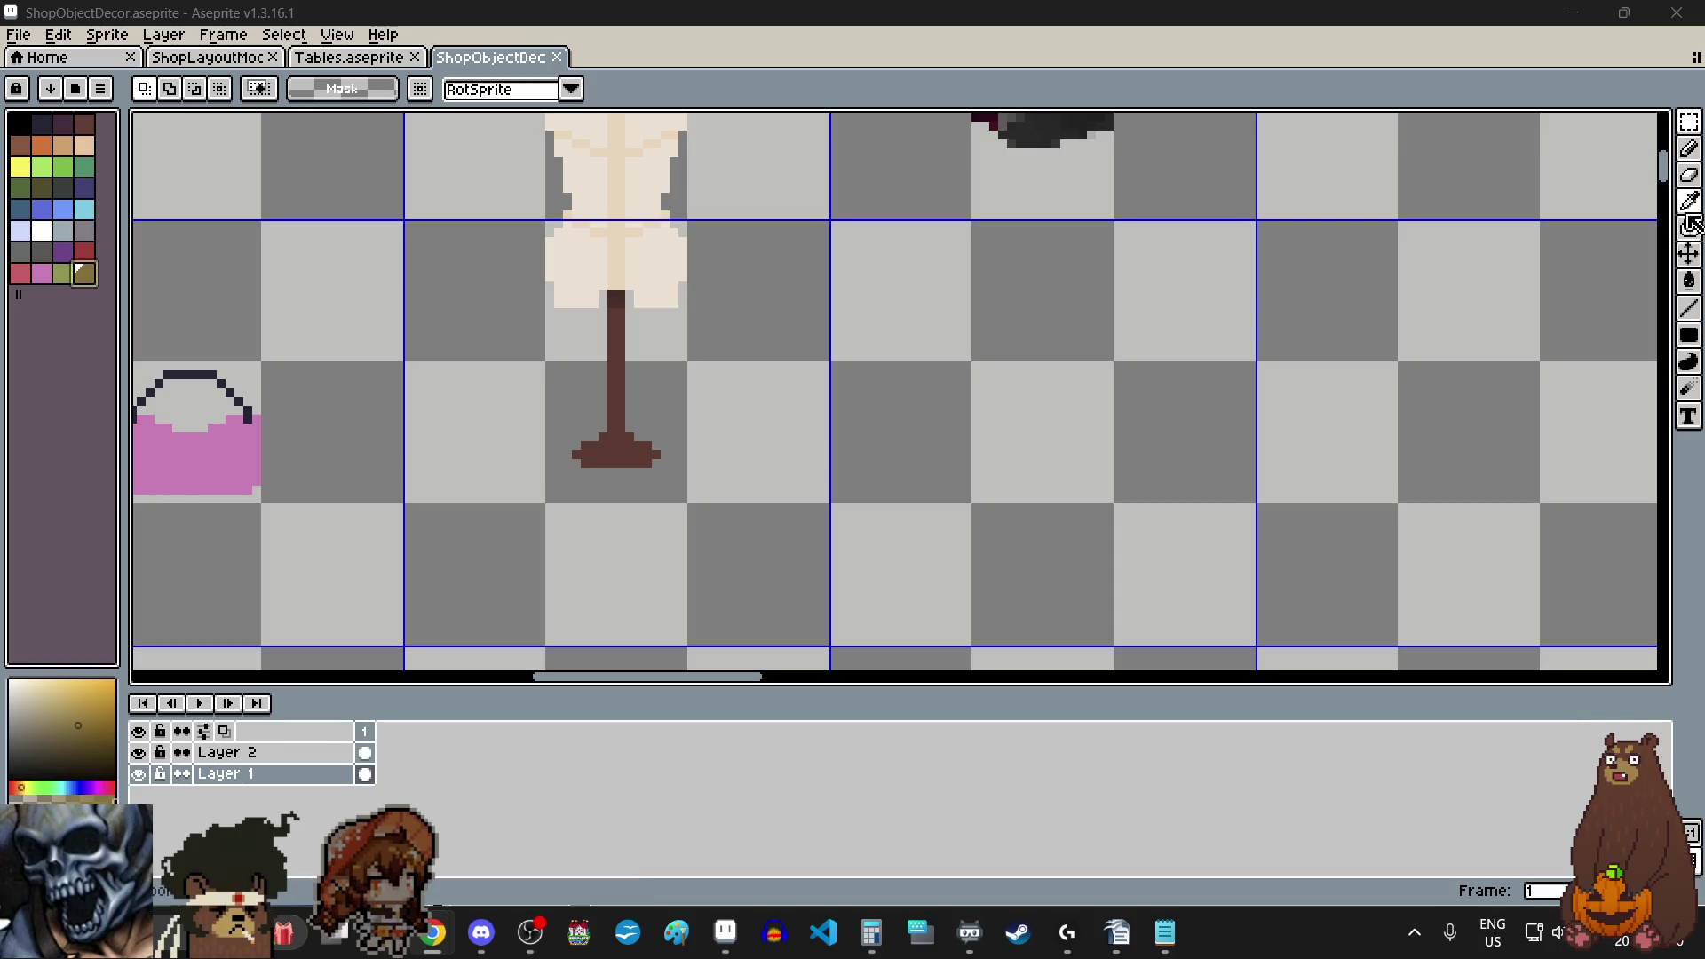
left_click(1689, 308)
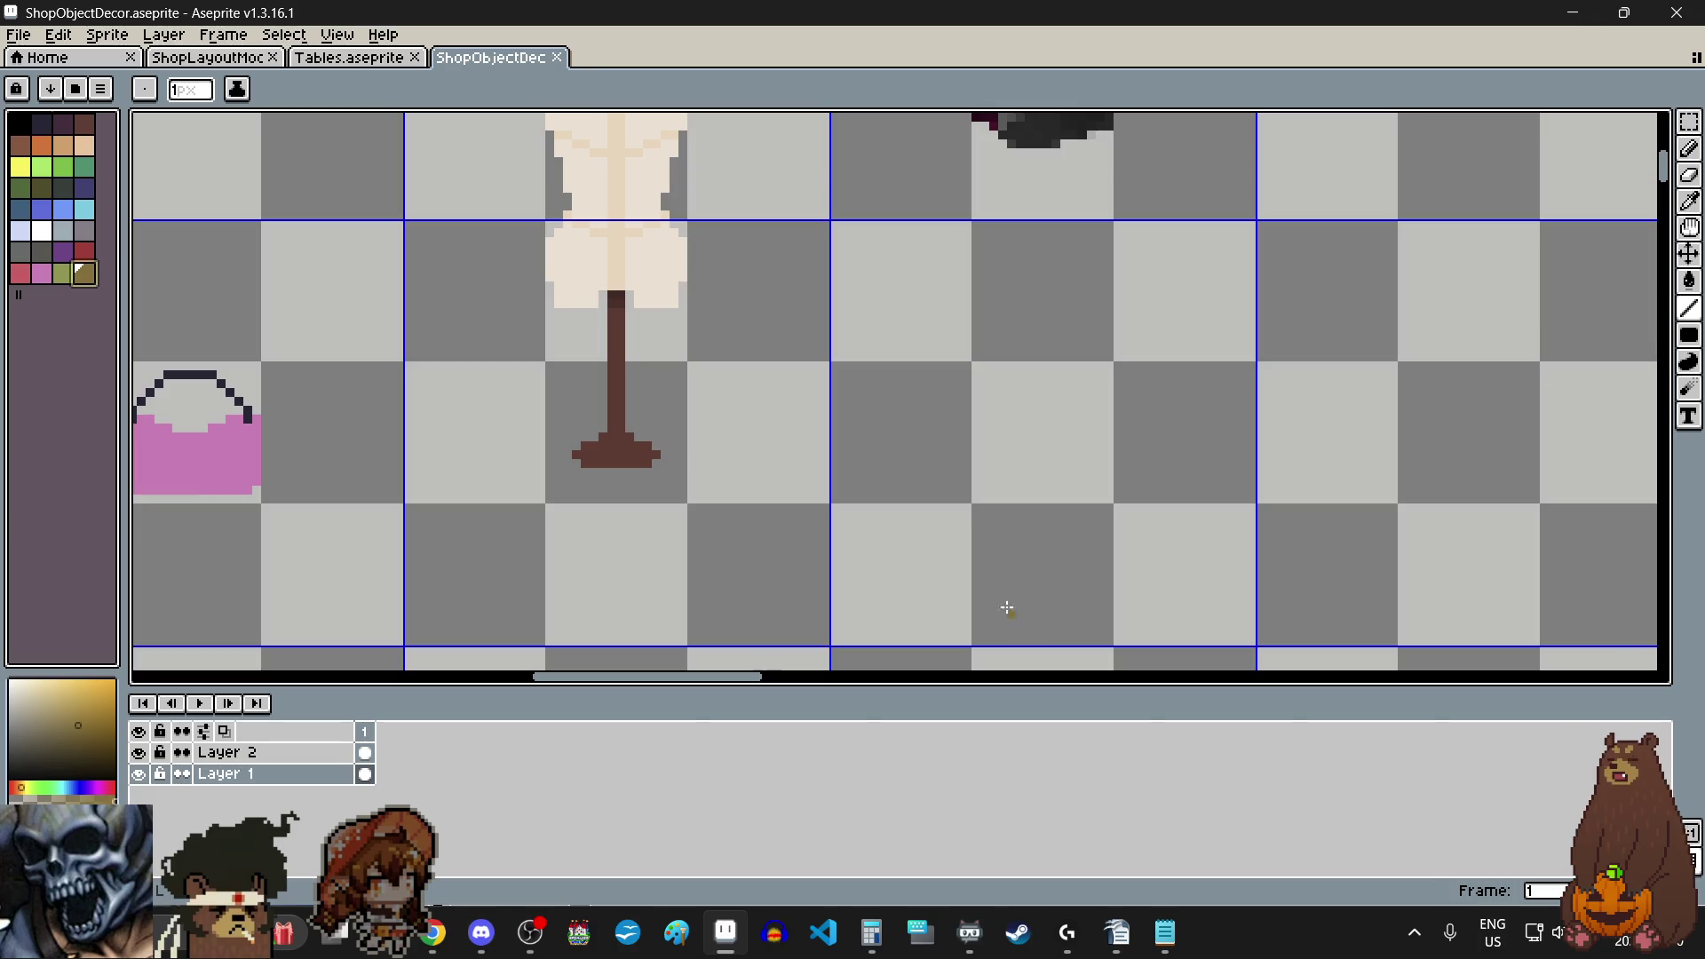
scroll(977, 505, "up", 3)
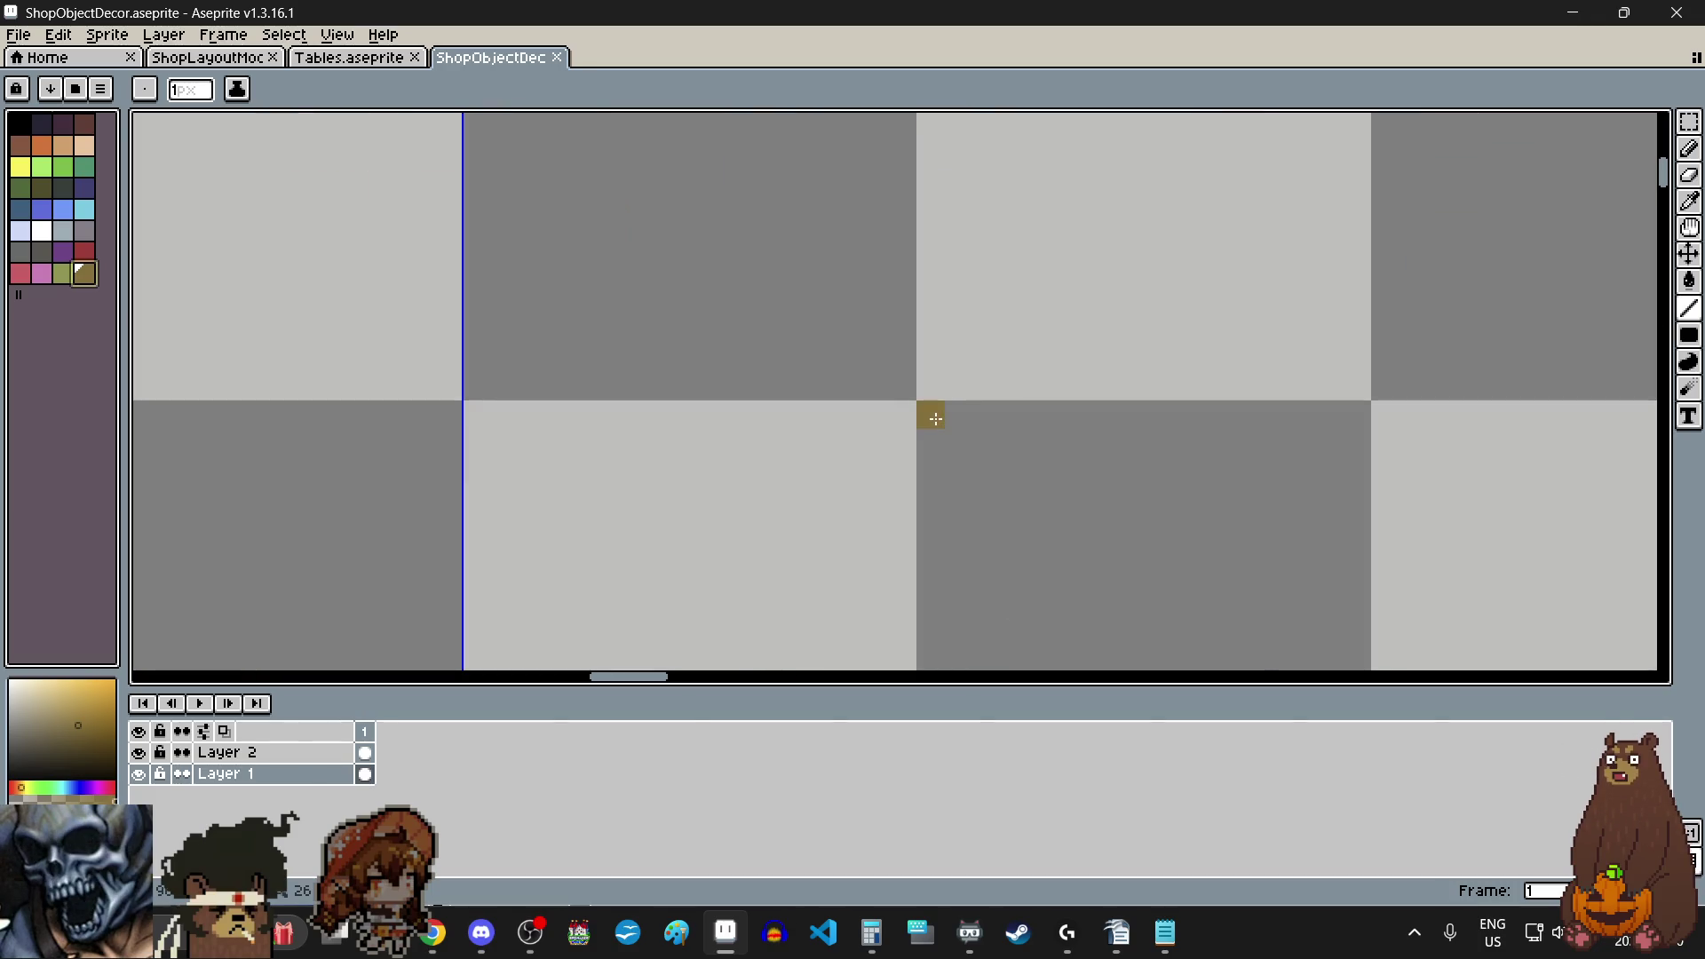
- Draw the flat olive bottom line with short stepped sides rising at both ends
left_click_drag(935, 417, 1356, 414)
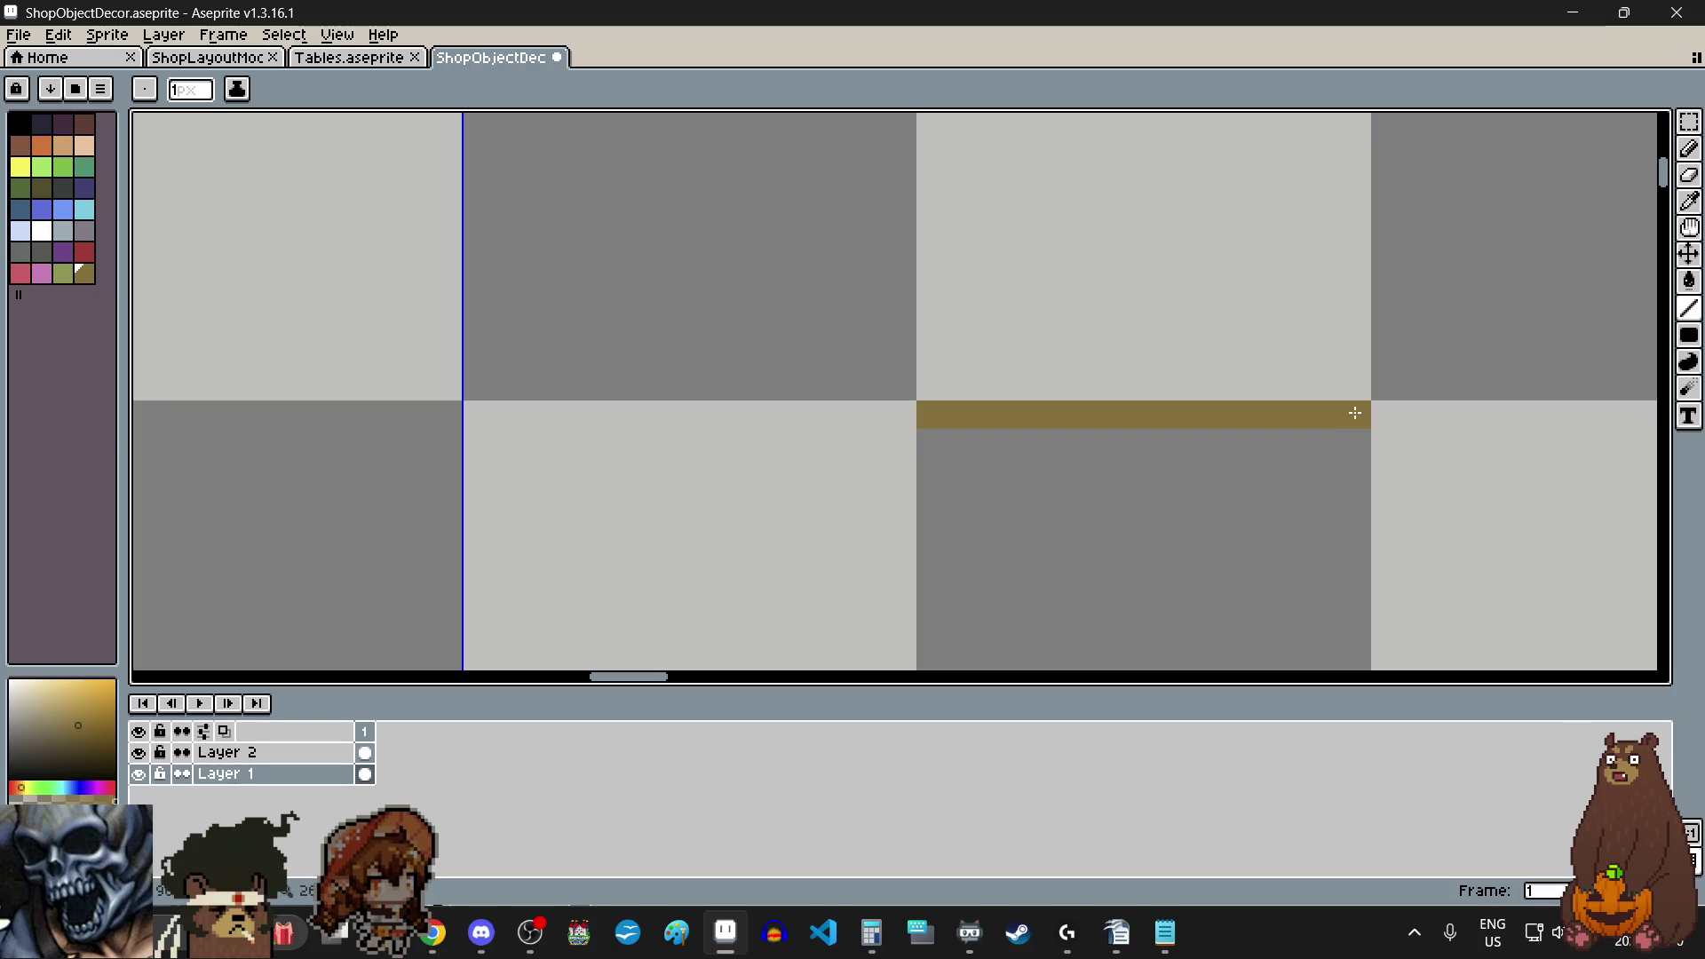
scroll(1084, 350, "up", 2)
left_click_drag(720, 422, 720, 368)
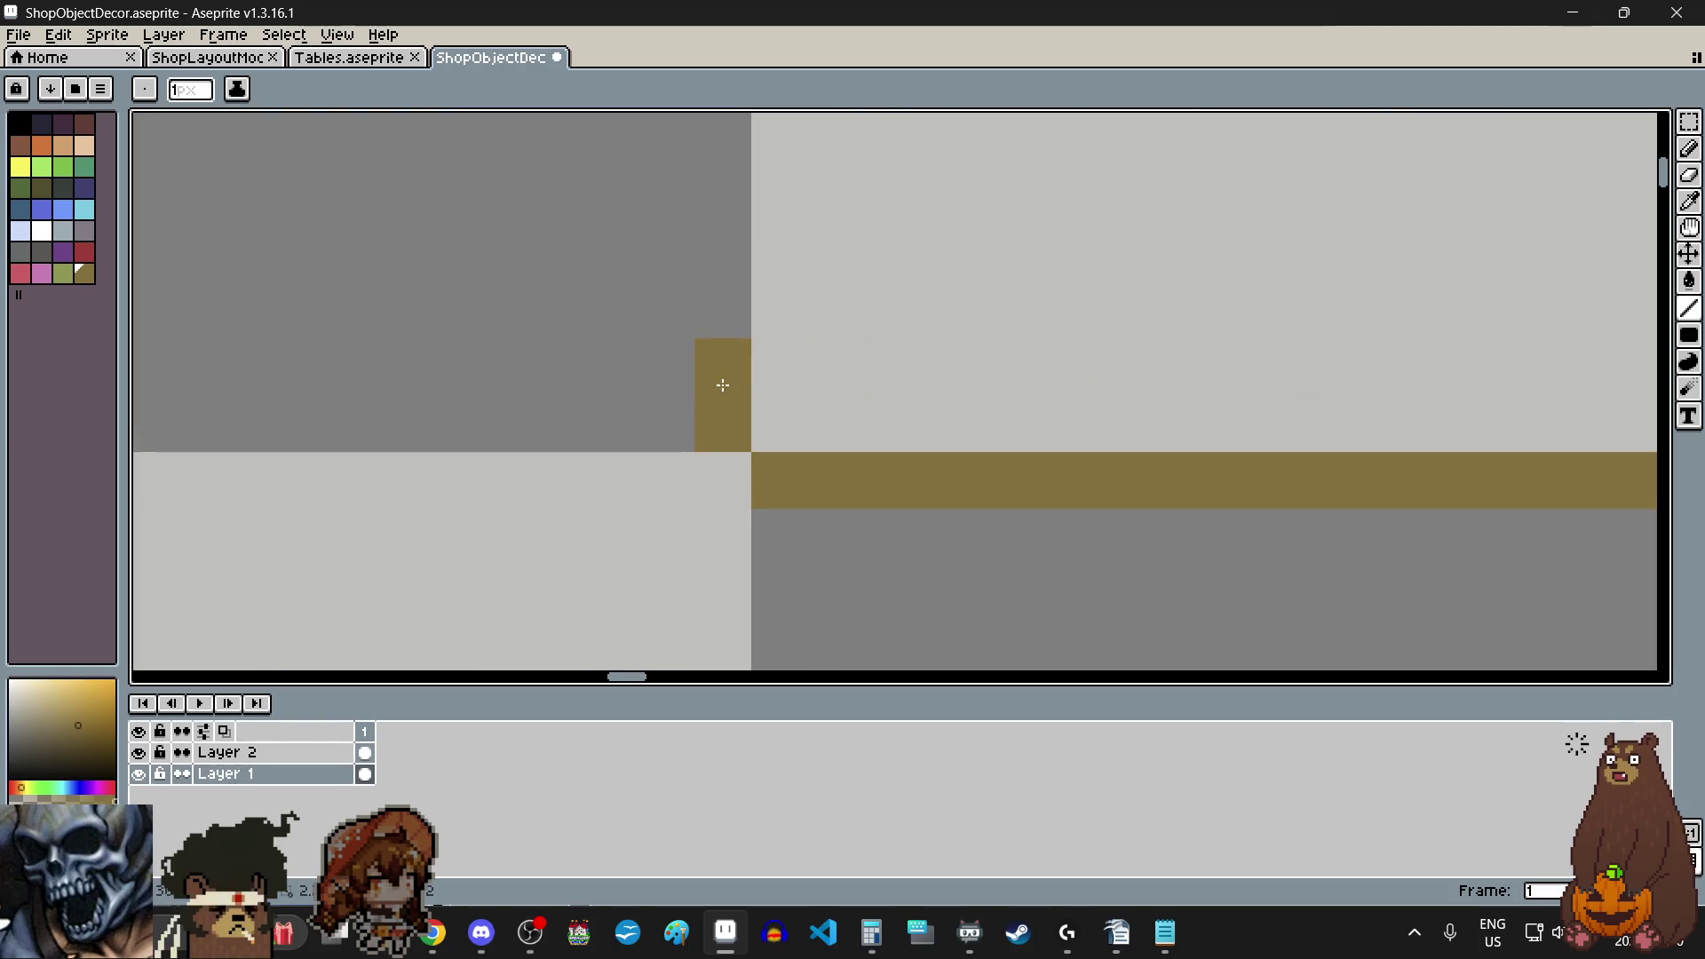
scroll(724, 399, "down", 3)
scroll(1069, 427, "up", 2)
left_click(1109, 358)
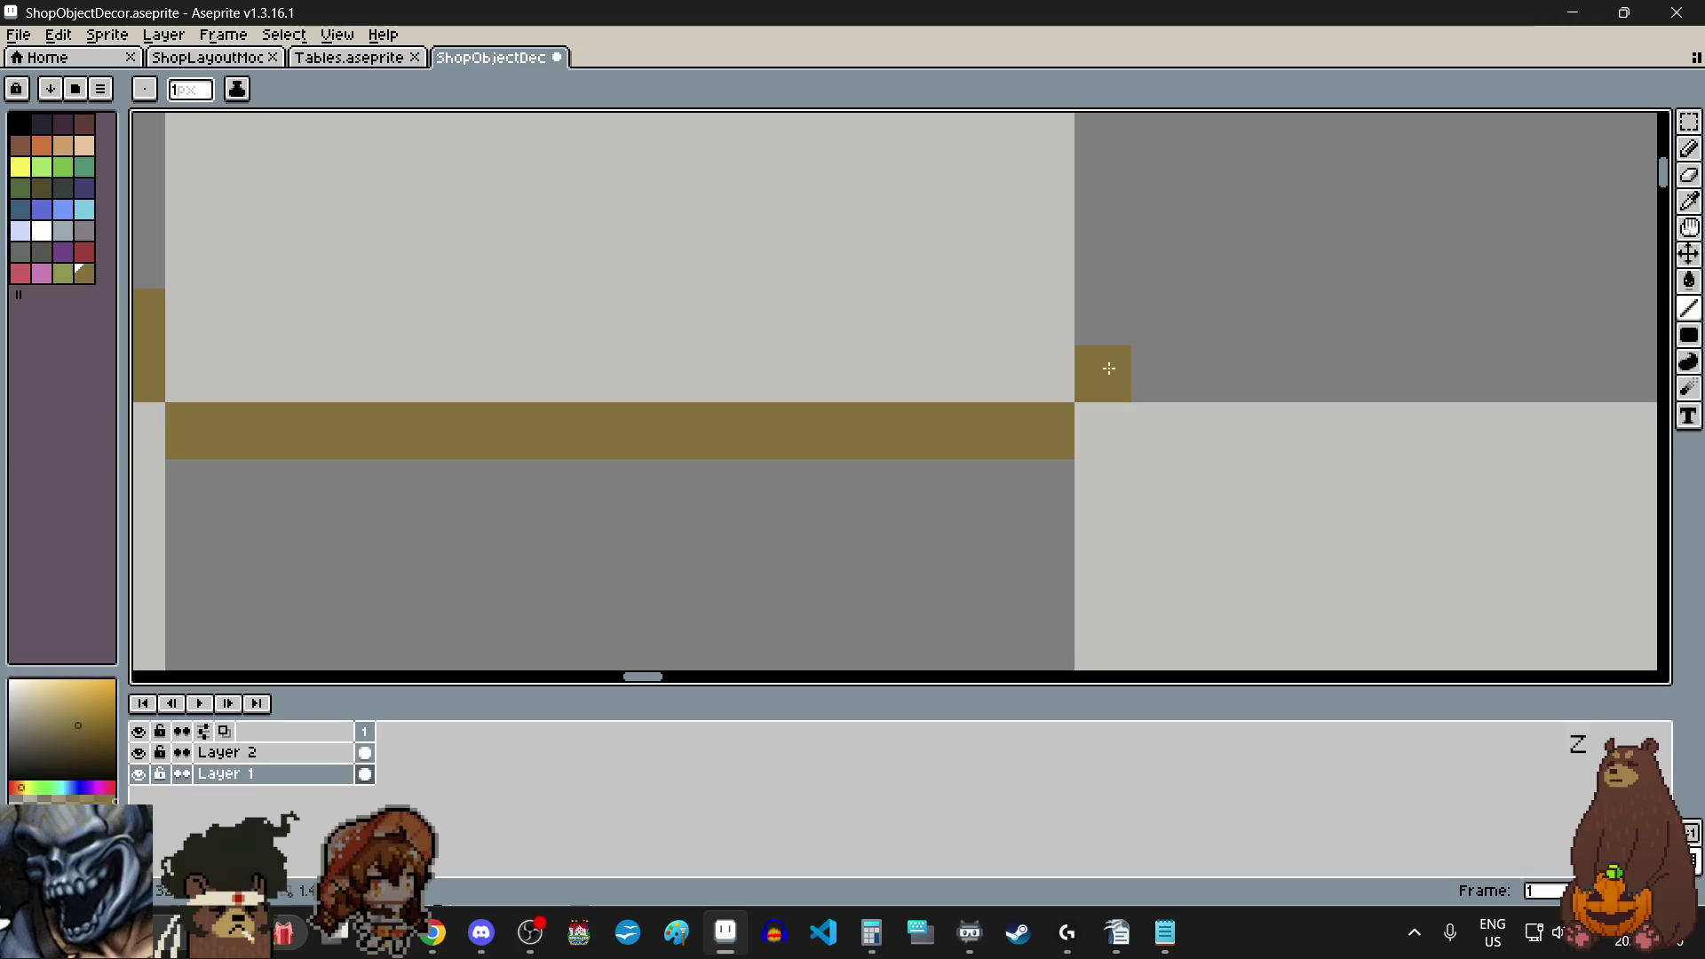
left_click(1103, 317)
left_click(1047, 261)
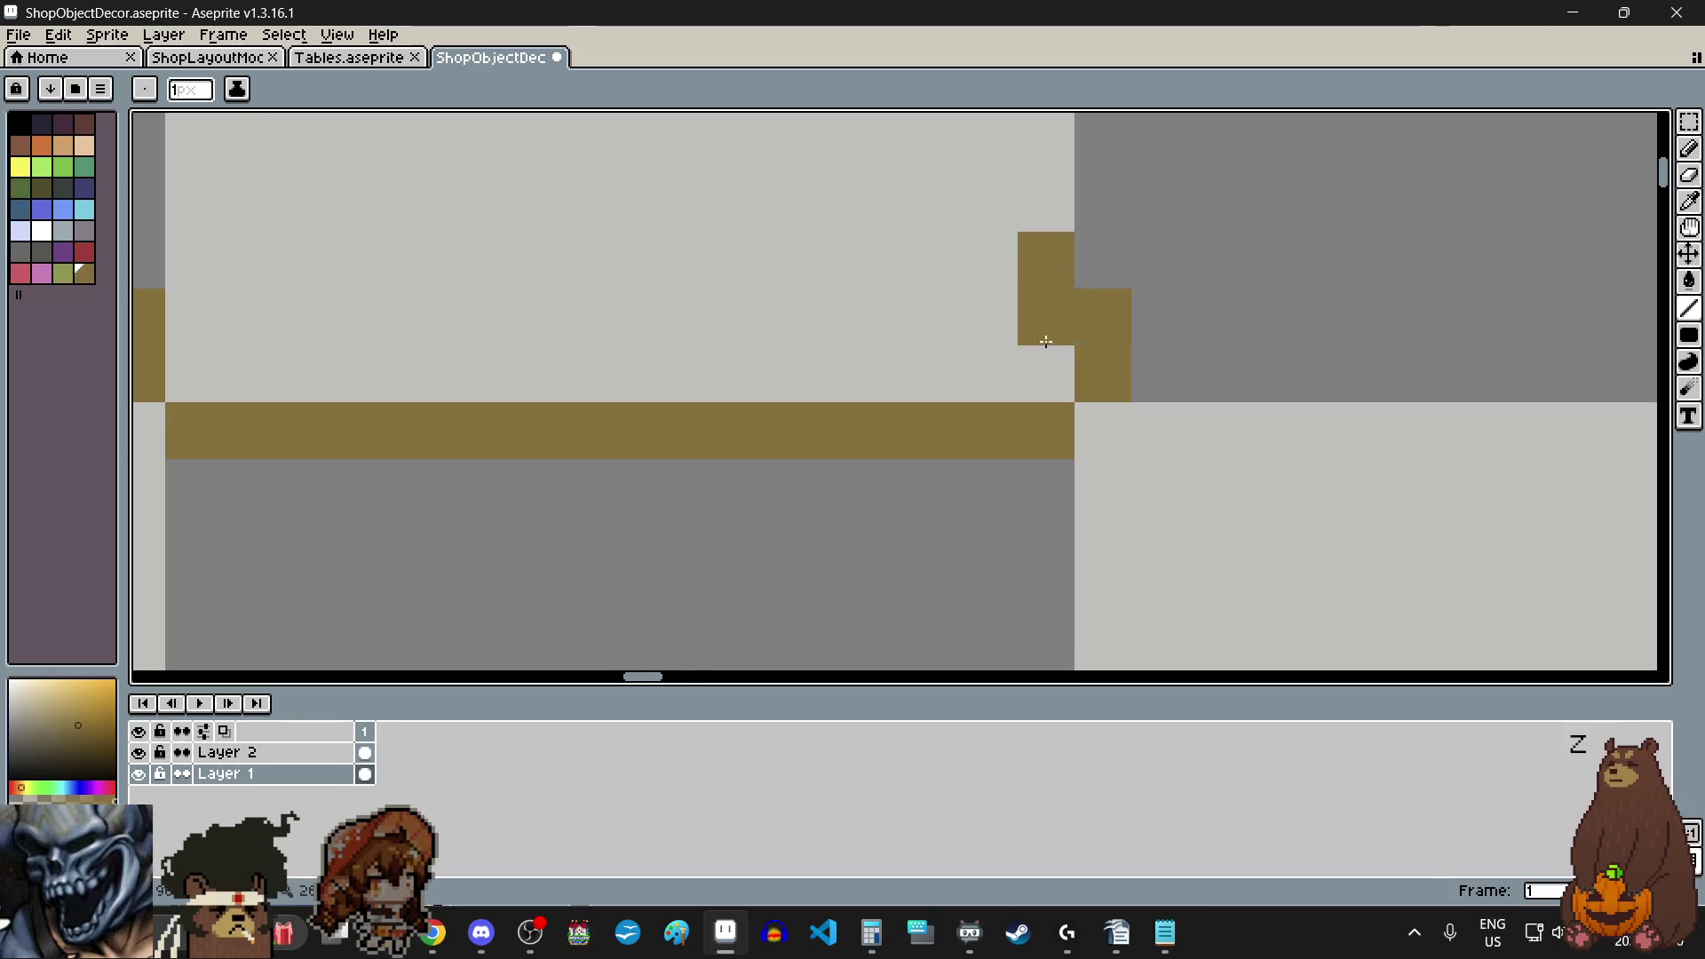
scroll(664, 315, "down", 1)
scroll(664, 315, "up", 1)
left_click(774, 490)
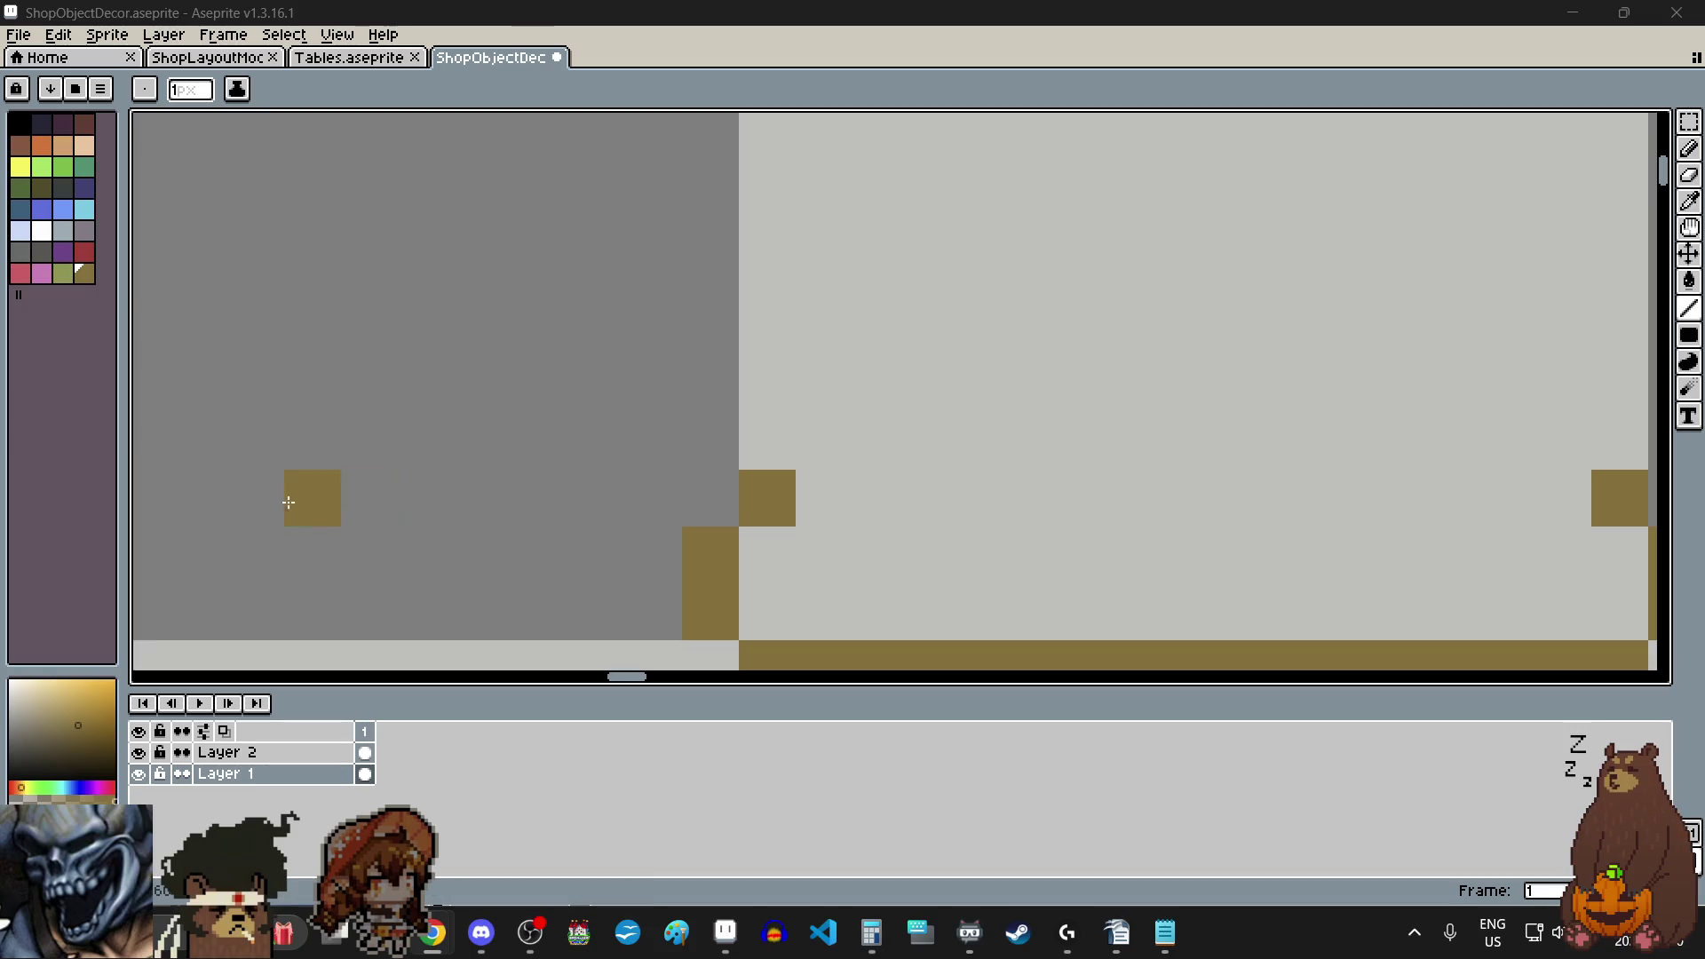
scroll(852, 409, "down", 1)
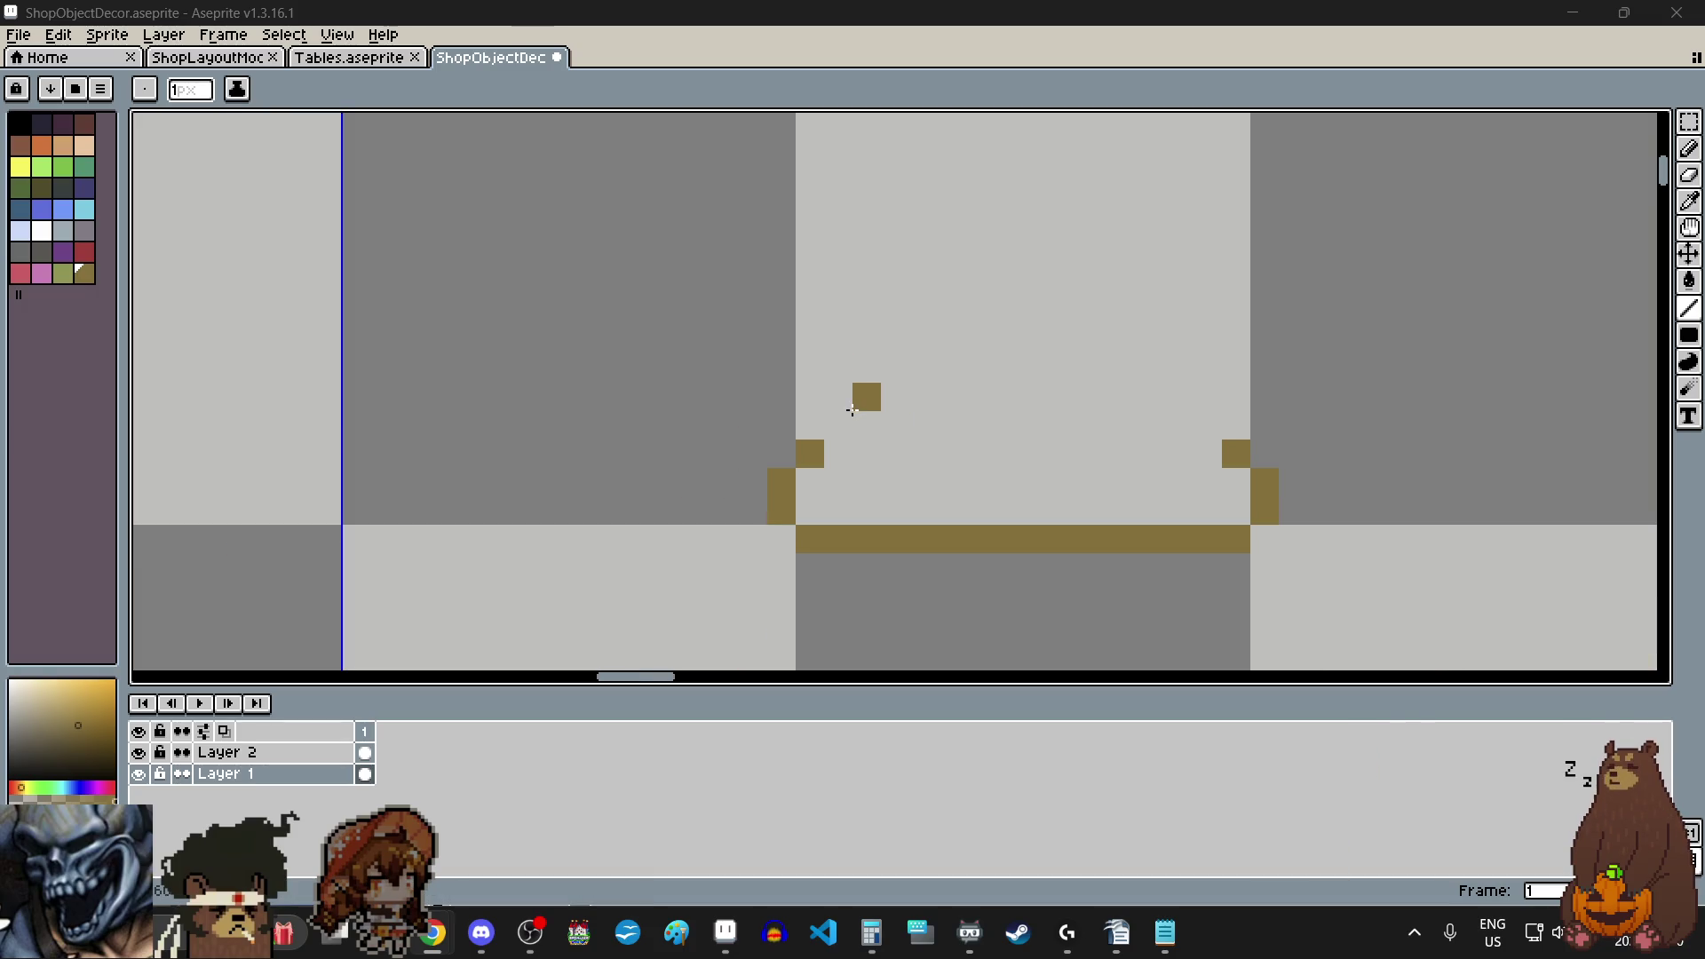
scroll(851, 409, "up", 1)
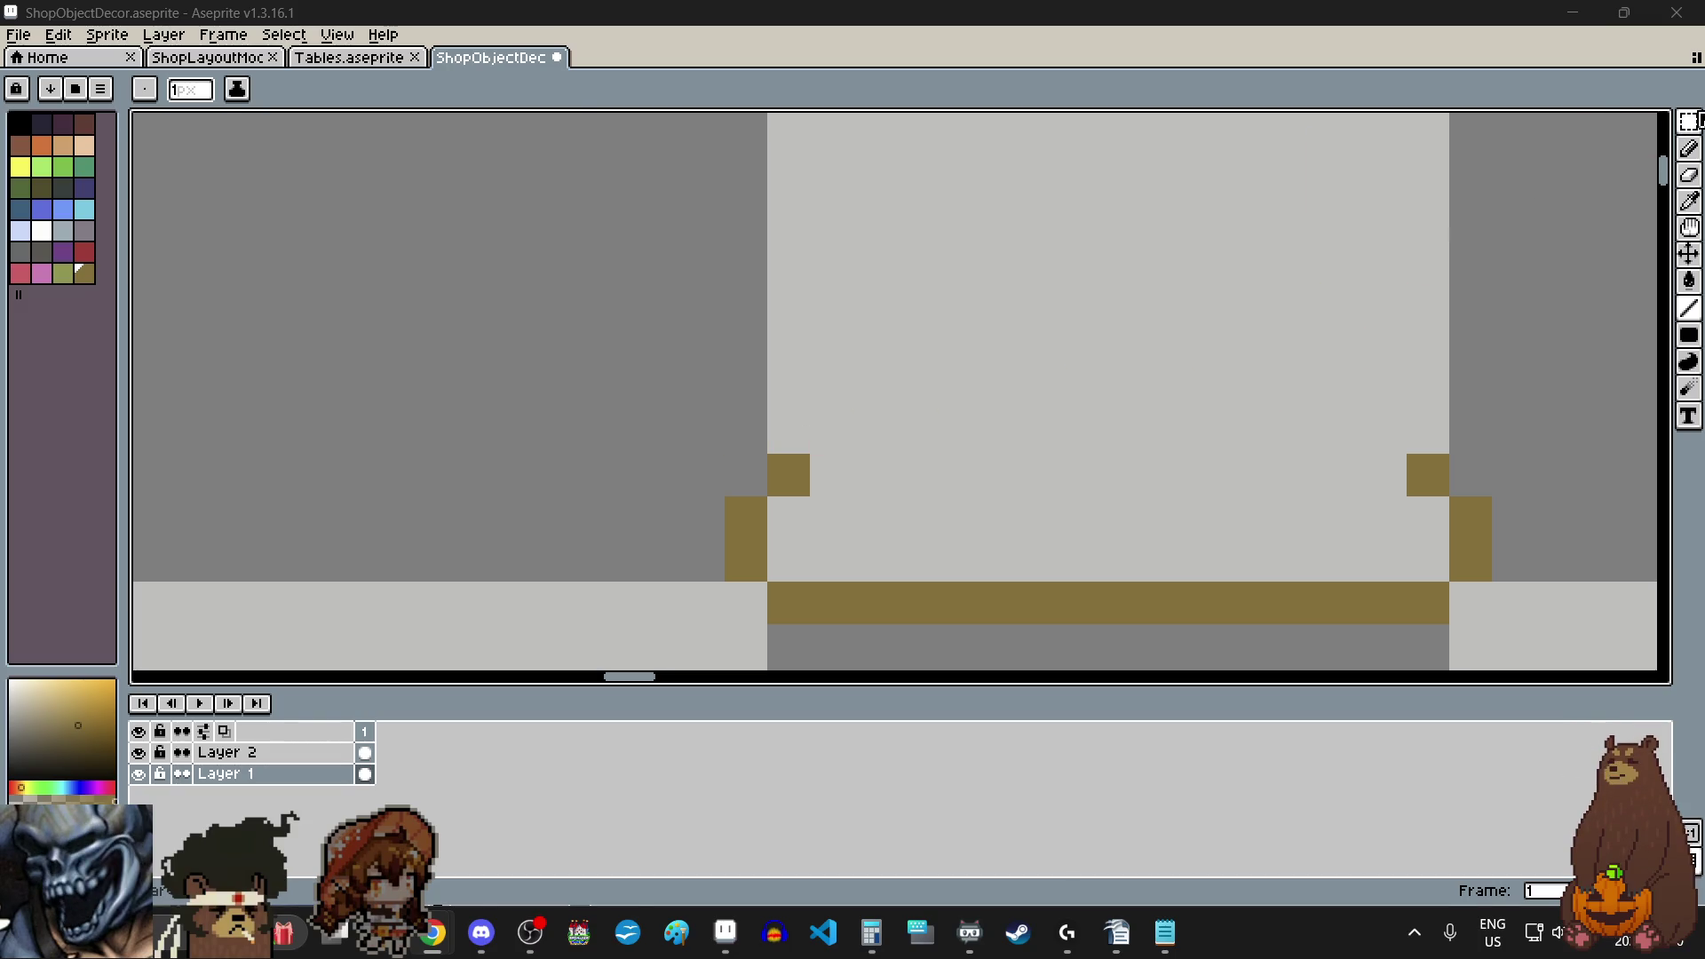
- Undo two stray corner pixels, then add brown shoulder steps above both side pillars
left_click(1690, 121)
key("ctrl+z")
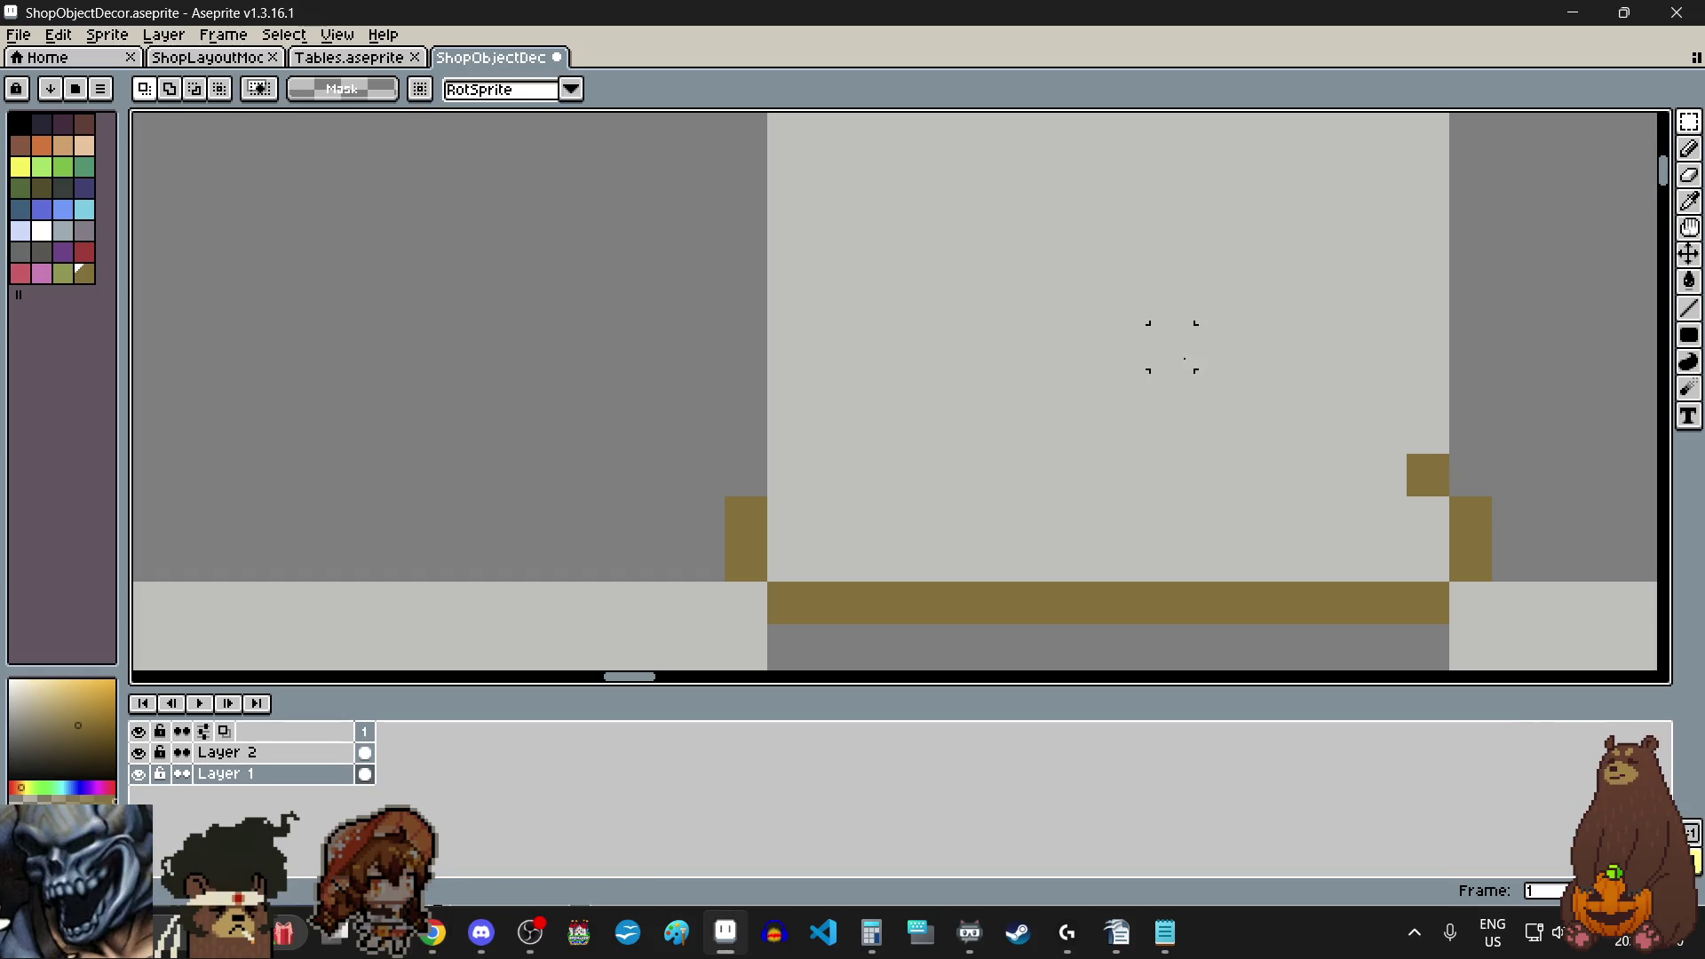
key("ctrl+z")
left_click(1688, 150)
left_click(746, 475)
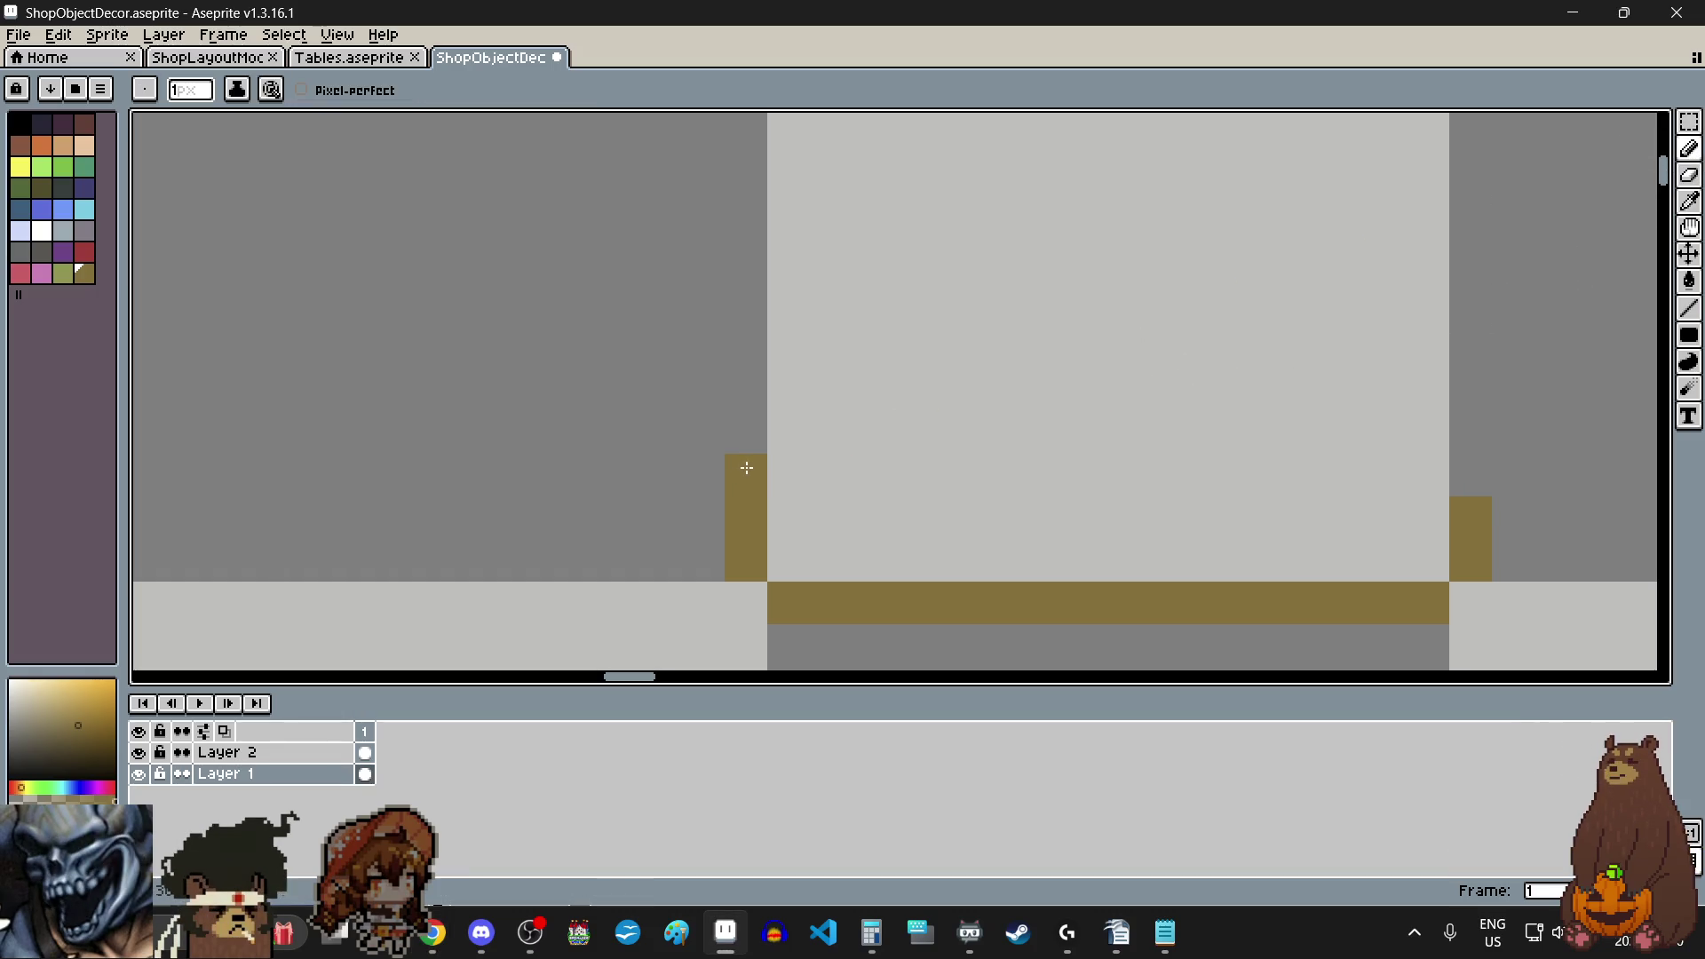
left_click(1470, 475)
left_click(786, 434)
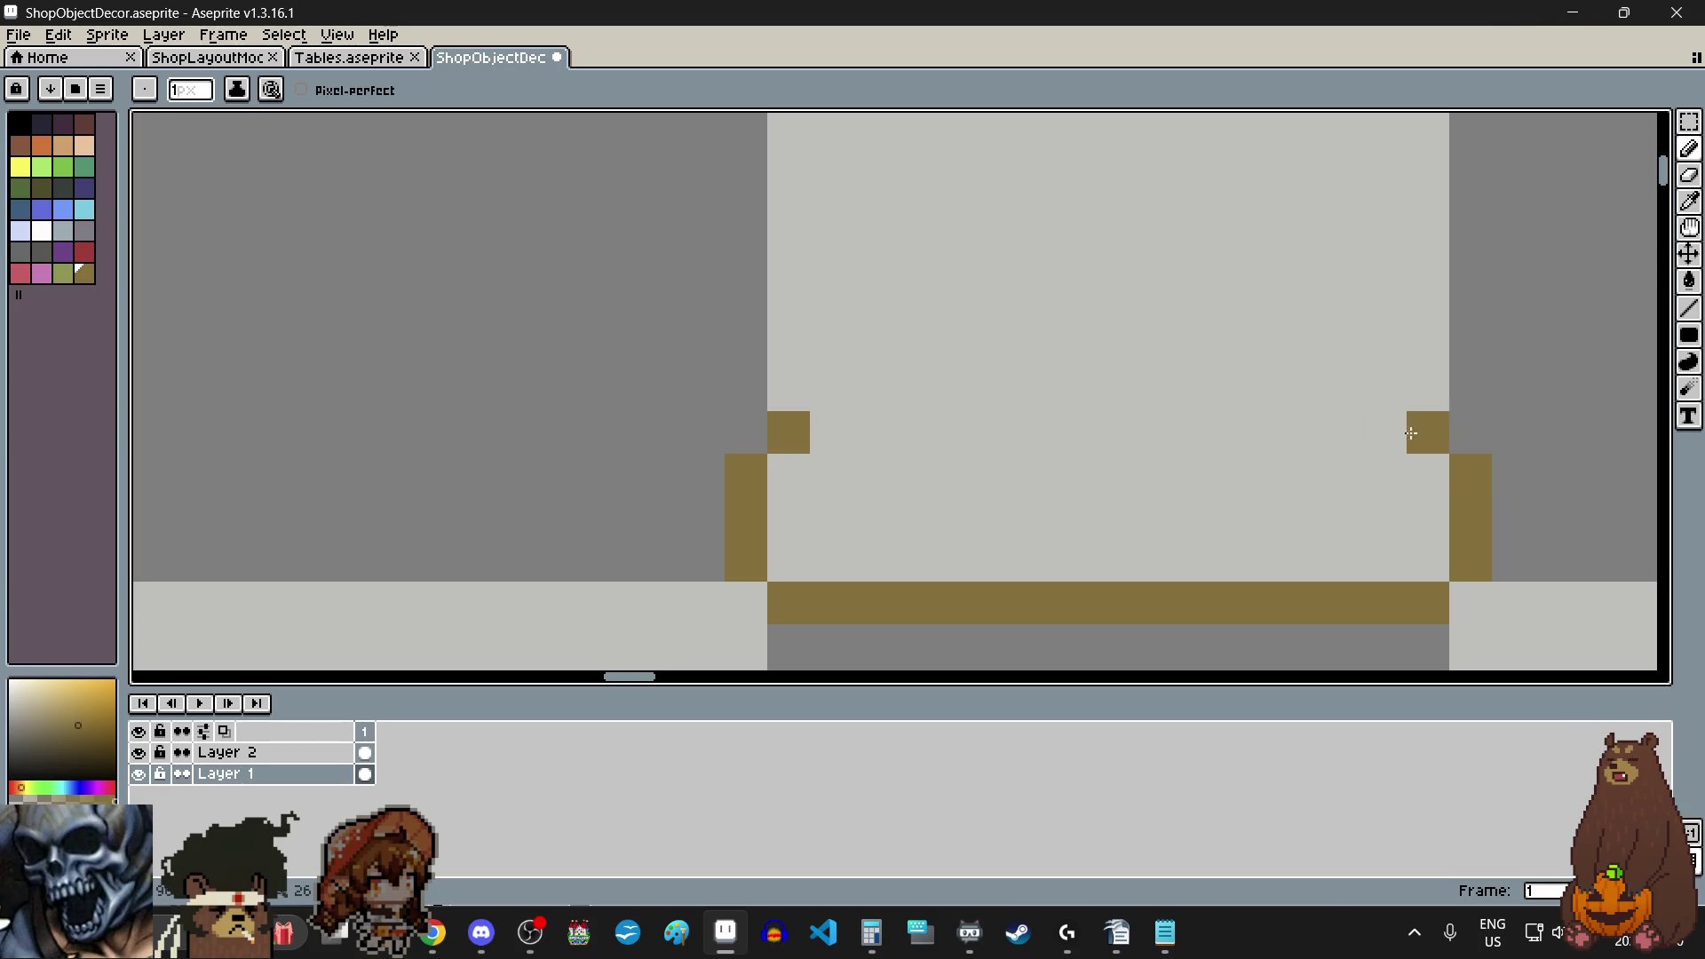
left_click(1428, 433)
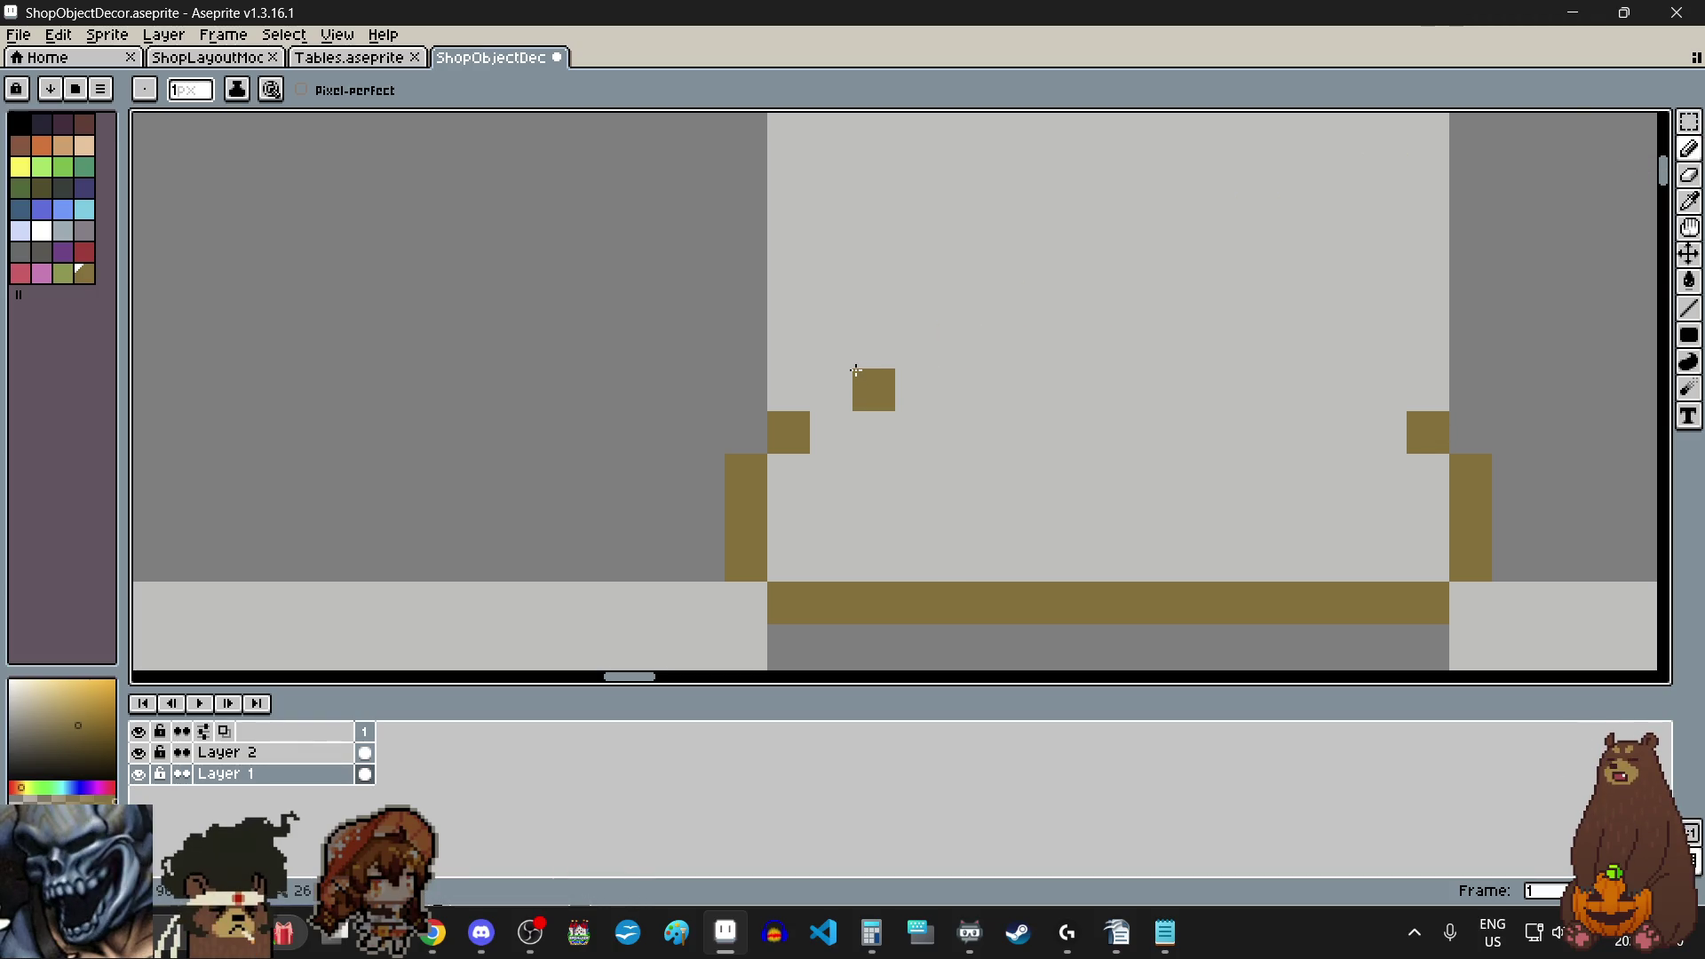
- Raise the left edge as a tall brown stroke flaring outward at its top
left_click(832, 389)
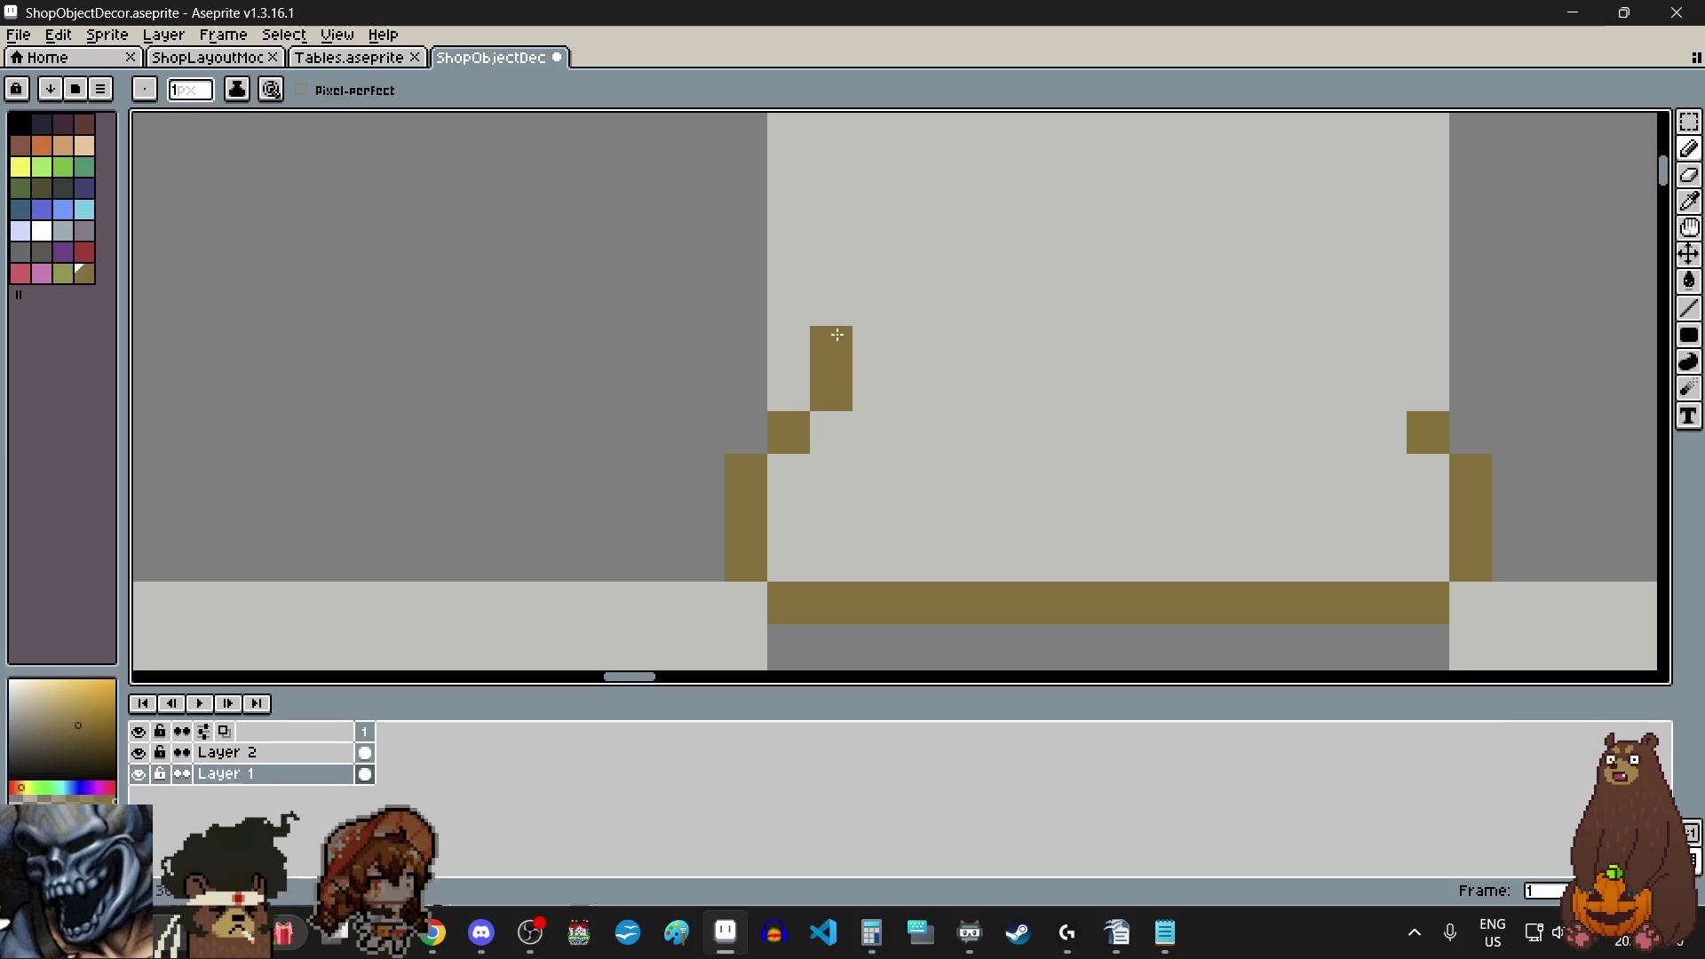
left_click_drag(837, 335, 838, 306)
scroll(839, 286, "down", 3)
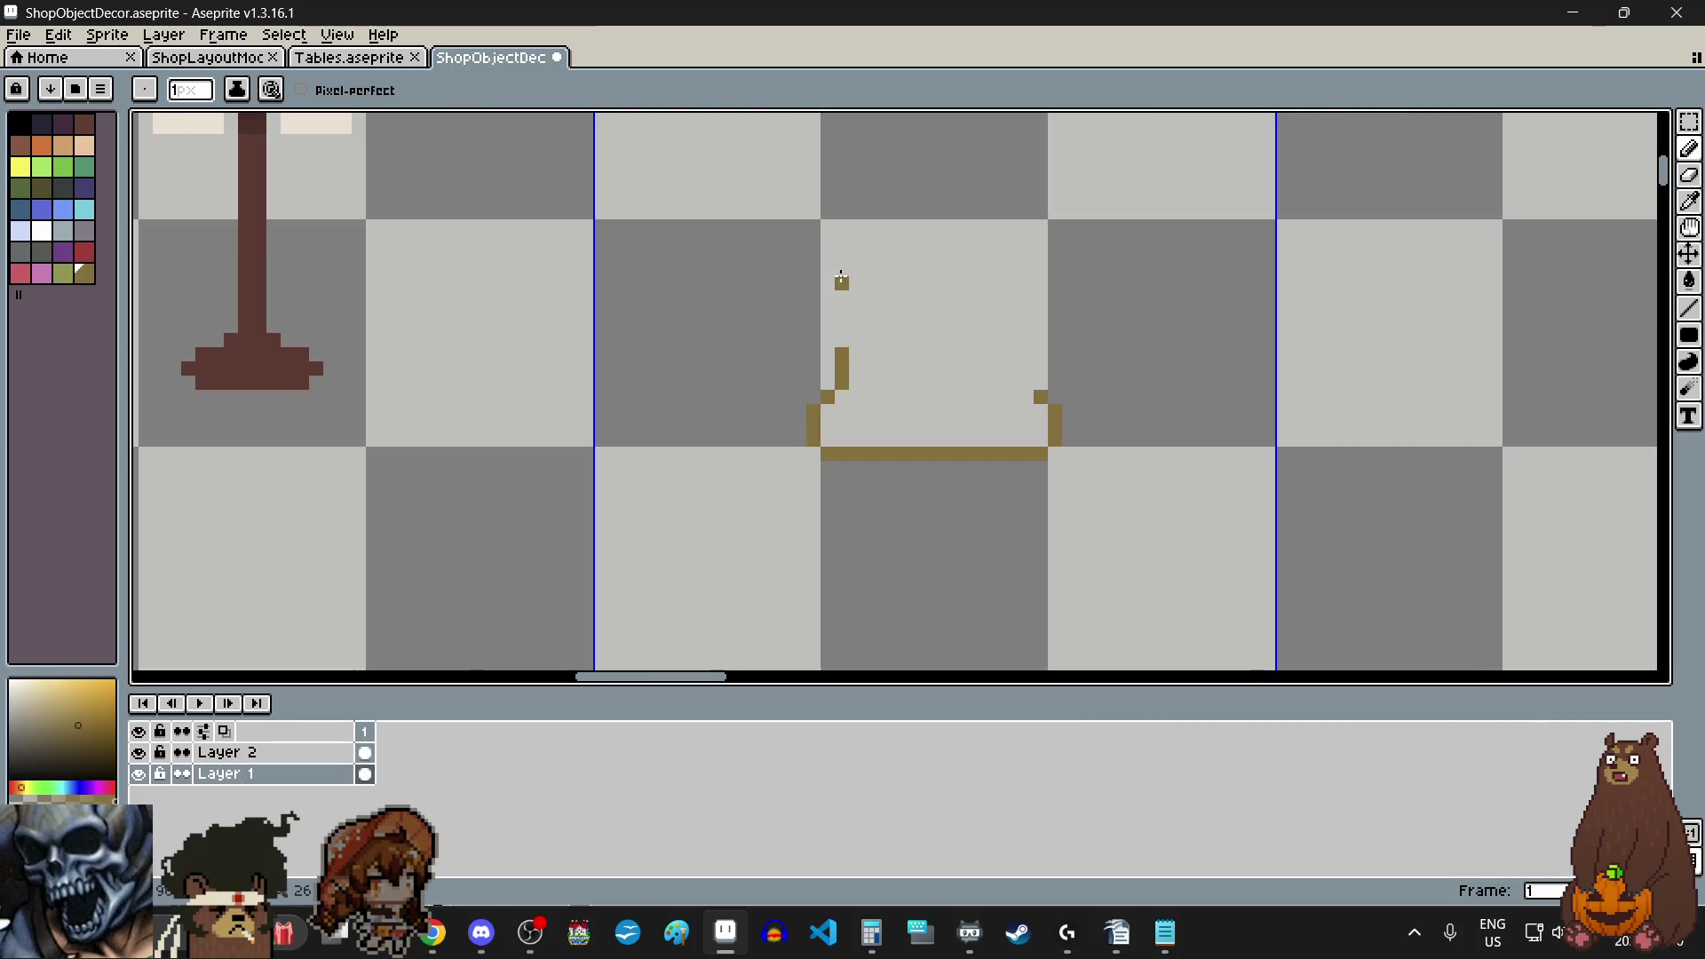
scroll(841, 277, "up", 2)
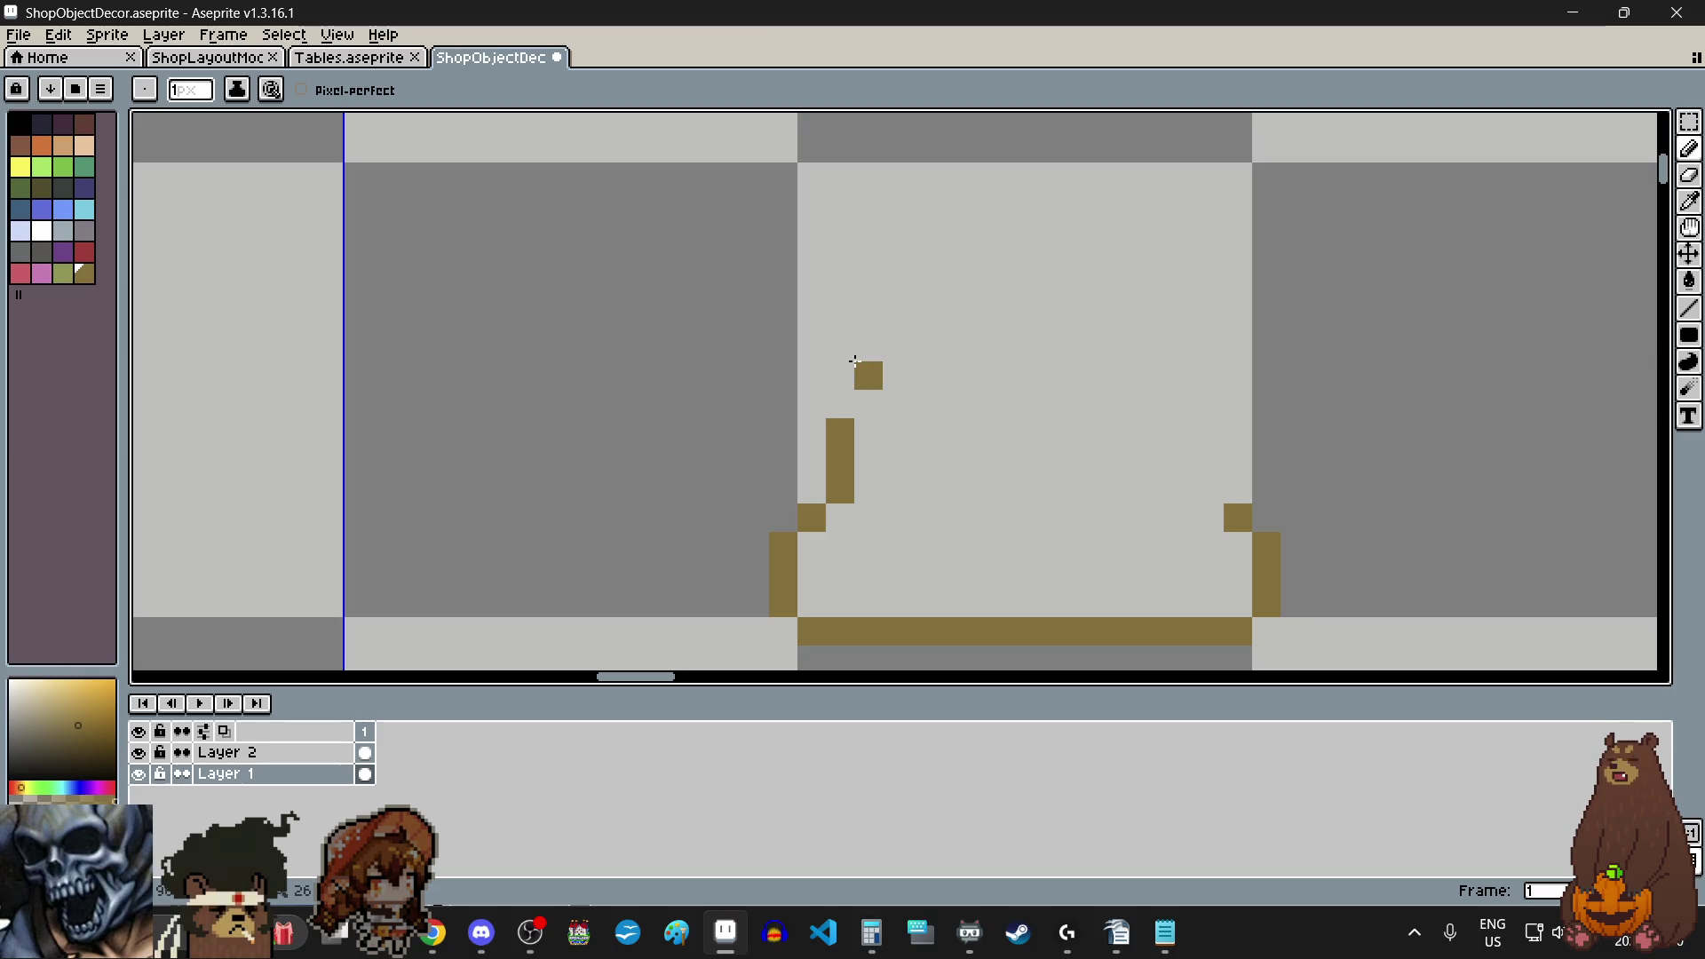
left_click(841, 403)
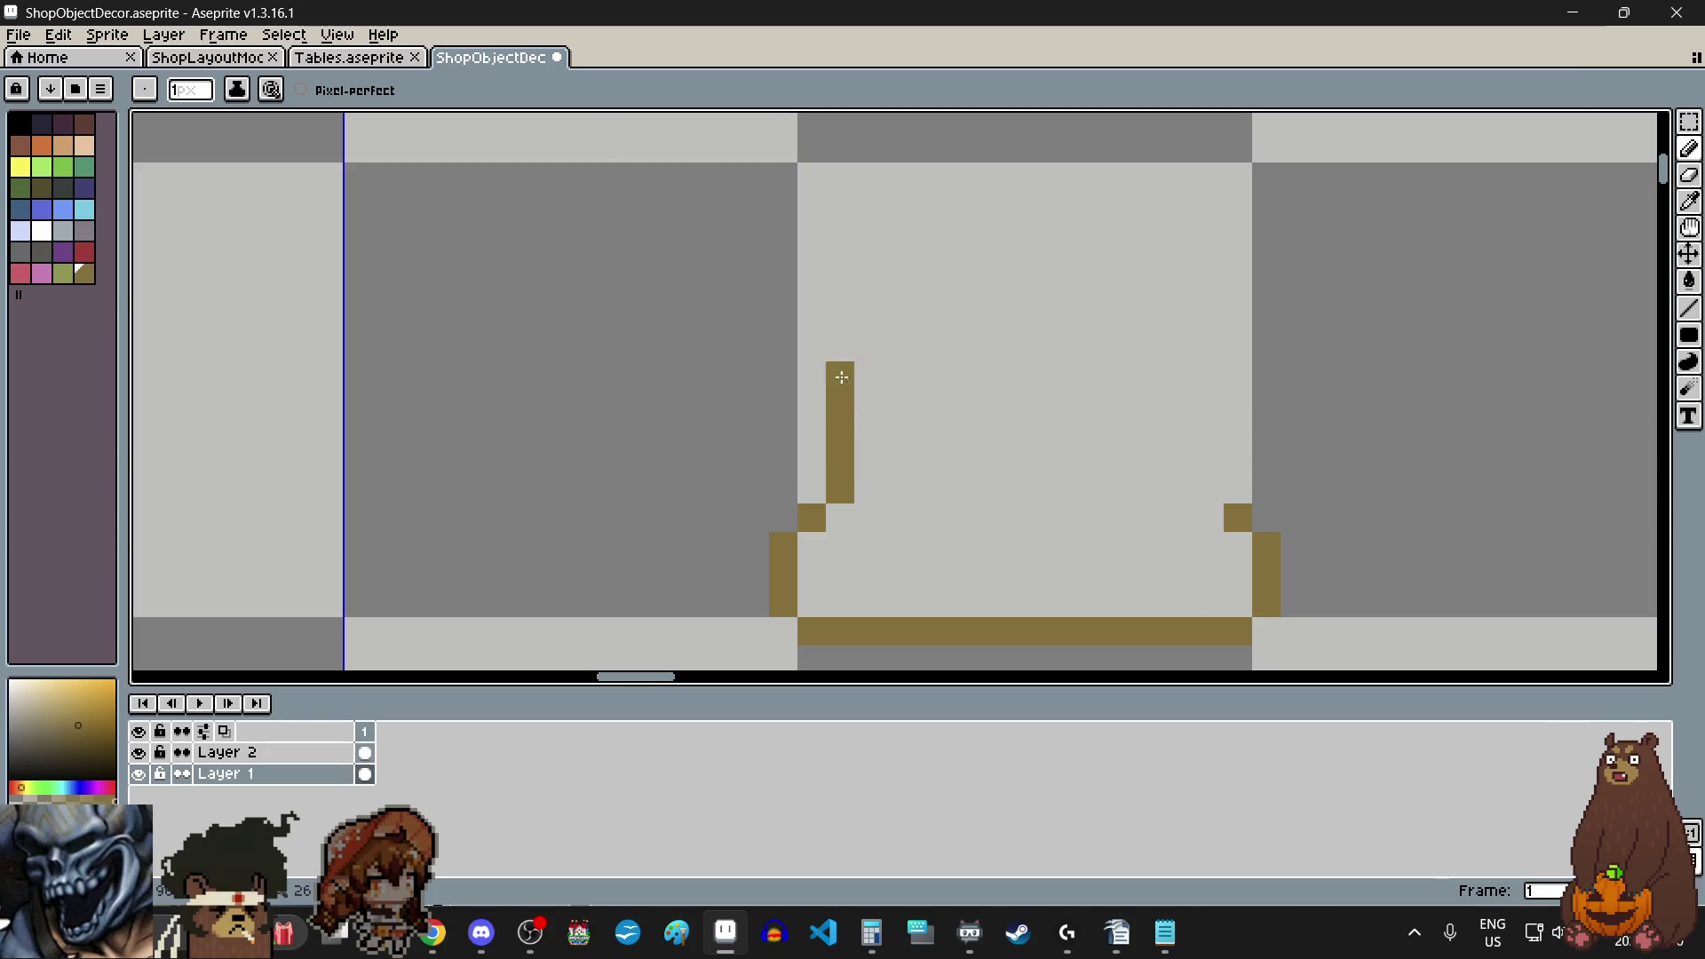
left_click(799, 324)
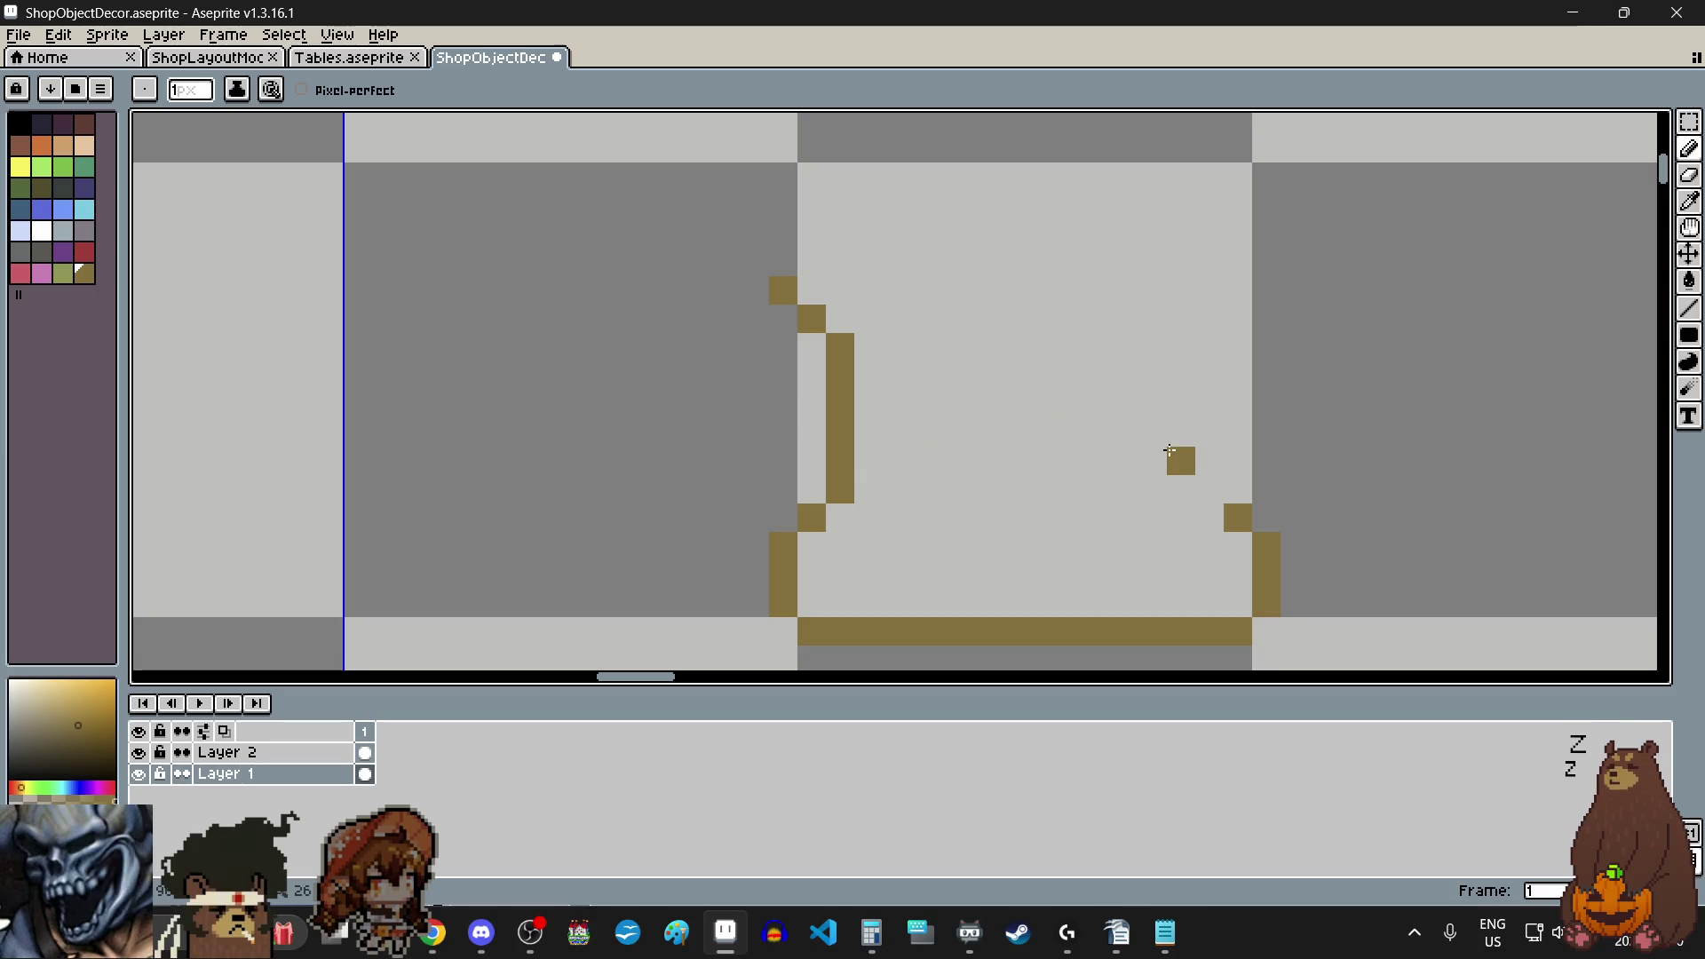
- Draw the right brown edge rising tall and bending inward at the top
left_click_drag(1232, 473, 1196, 322)
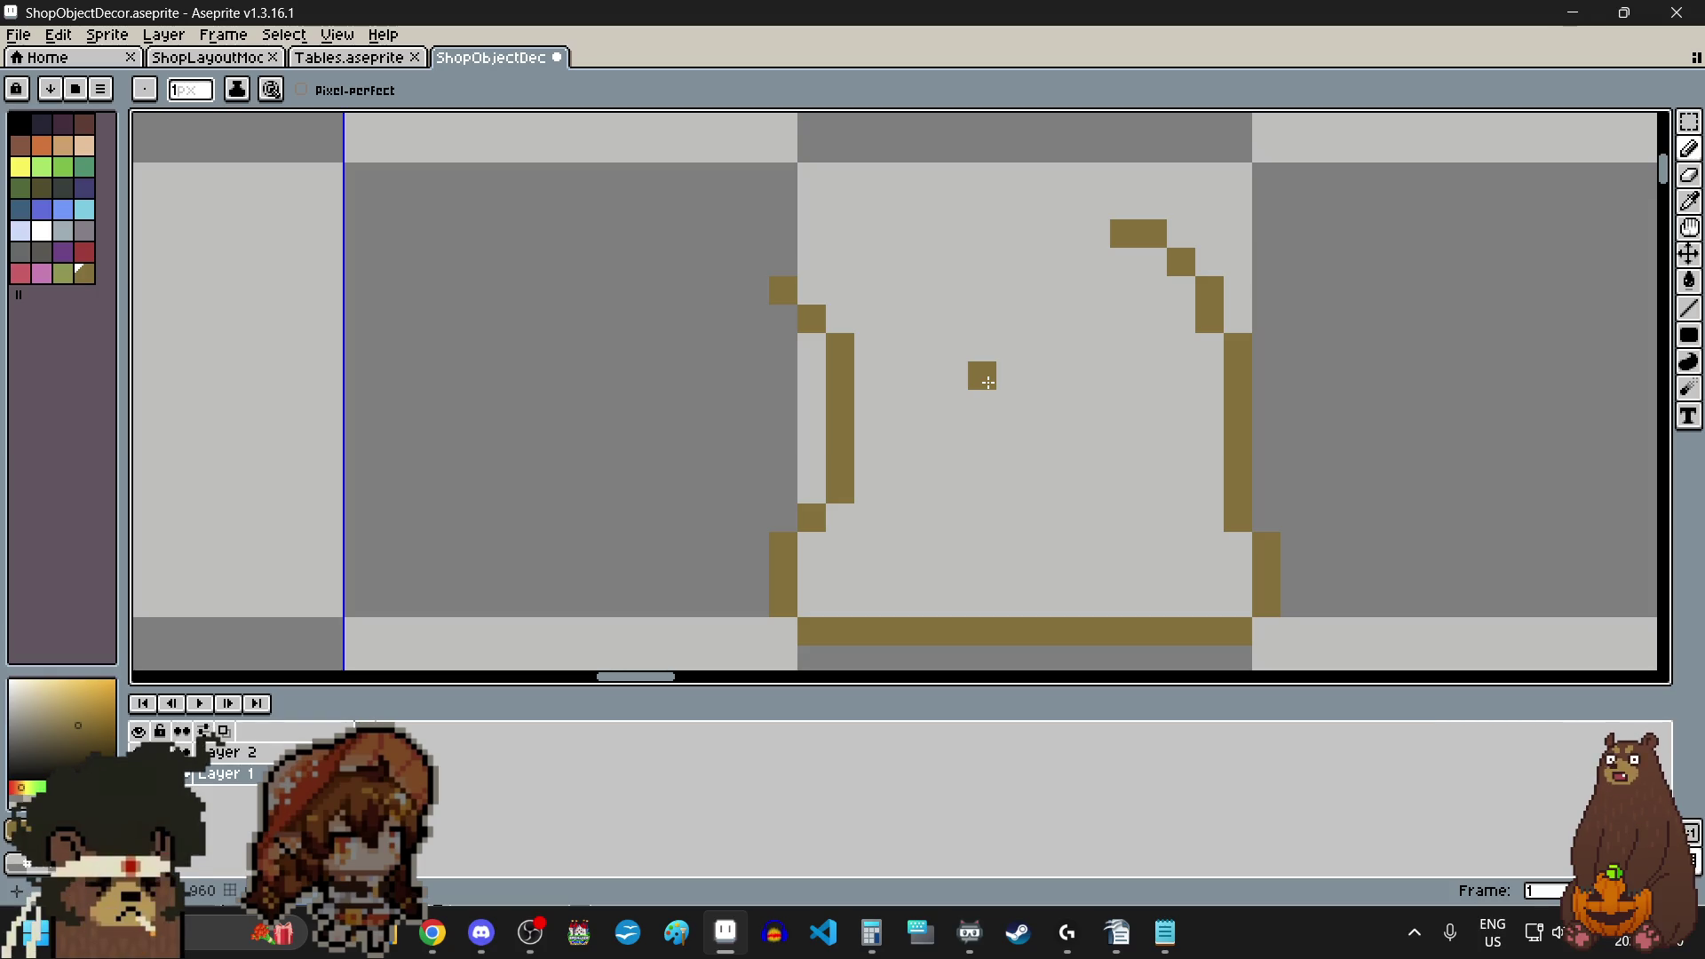
scroll(988, 383, "down", 1)
scroll(992, 205, "up", 3)
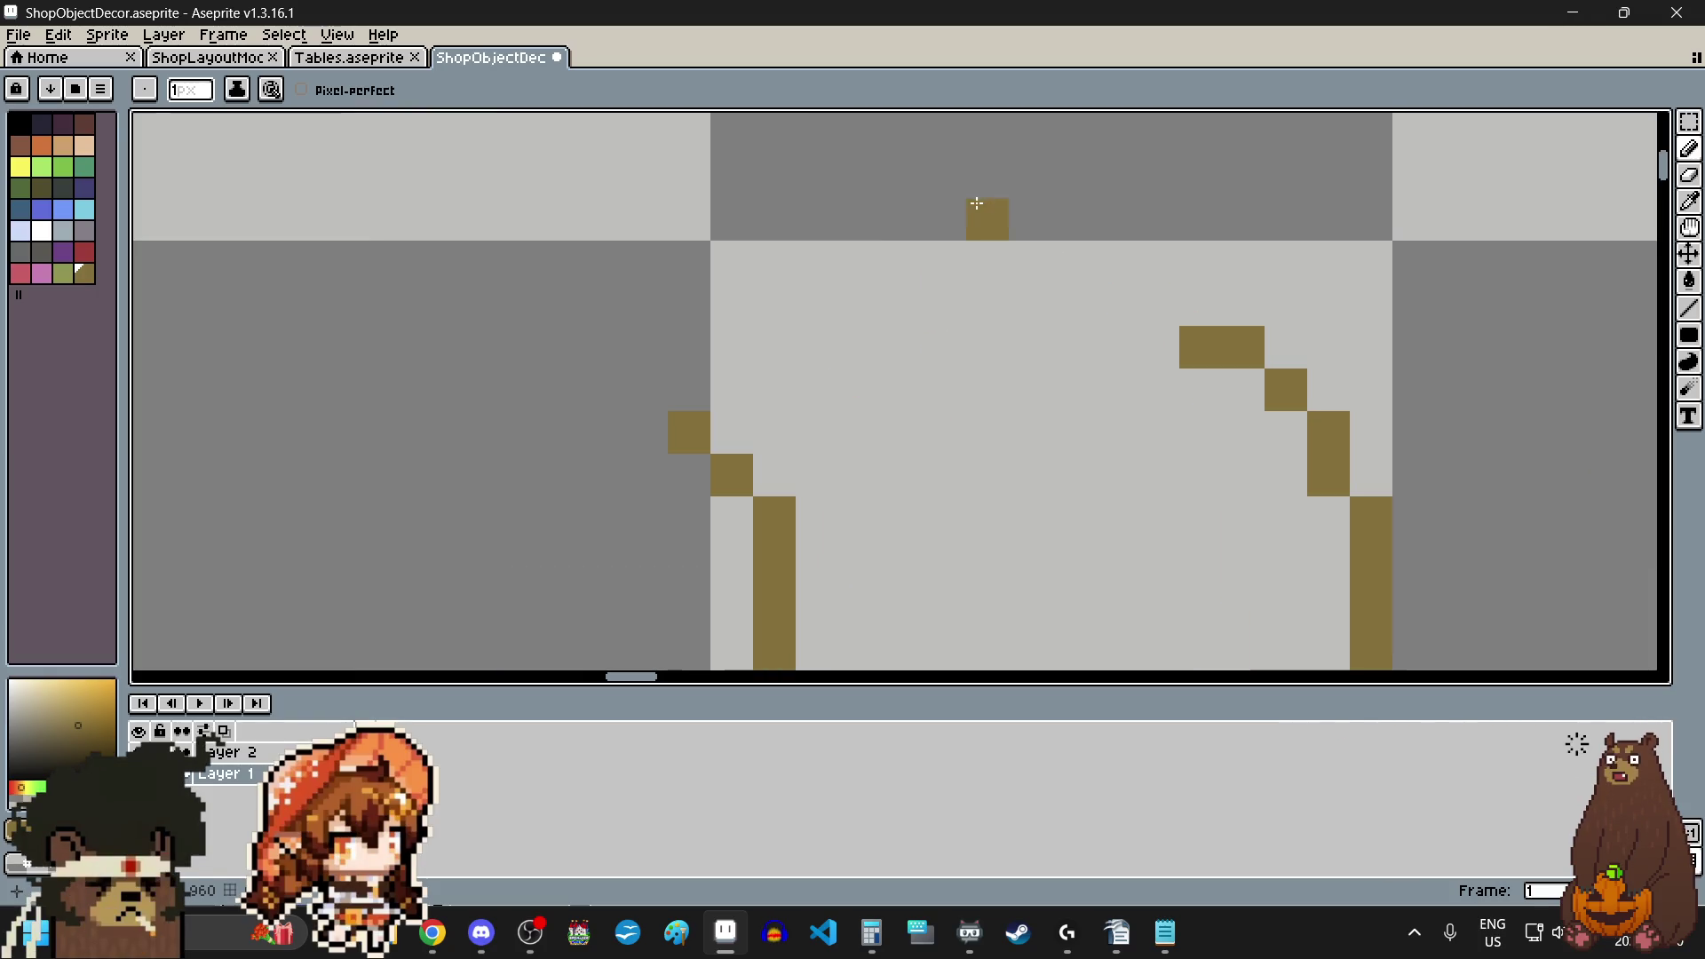
- Draw a red drawstring sagging across the sack's neck from the right side up to the left edge
left_click(85, 254)
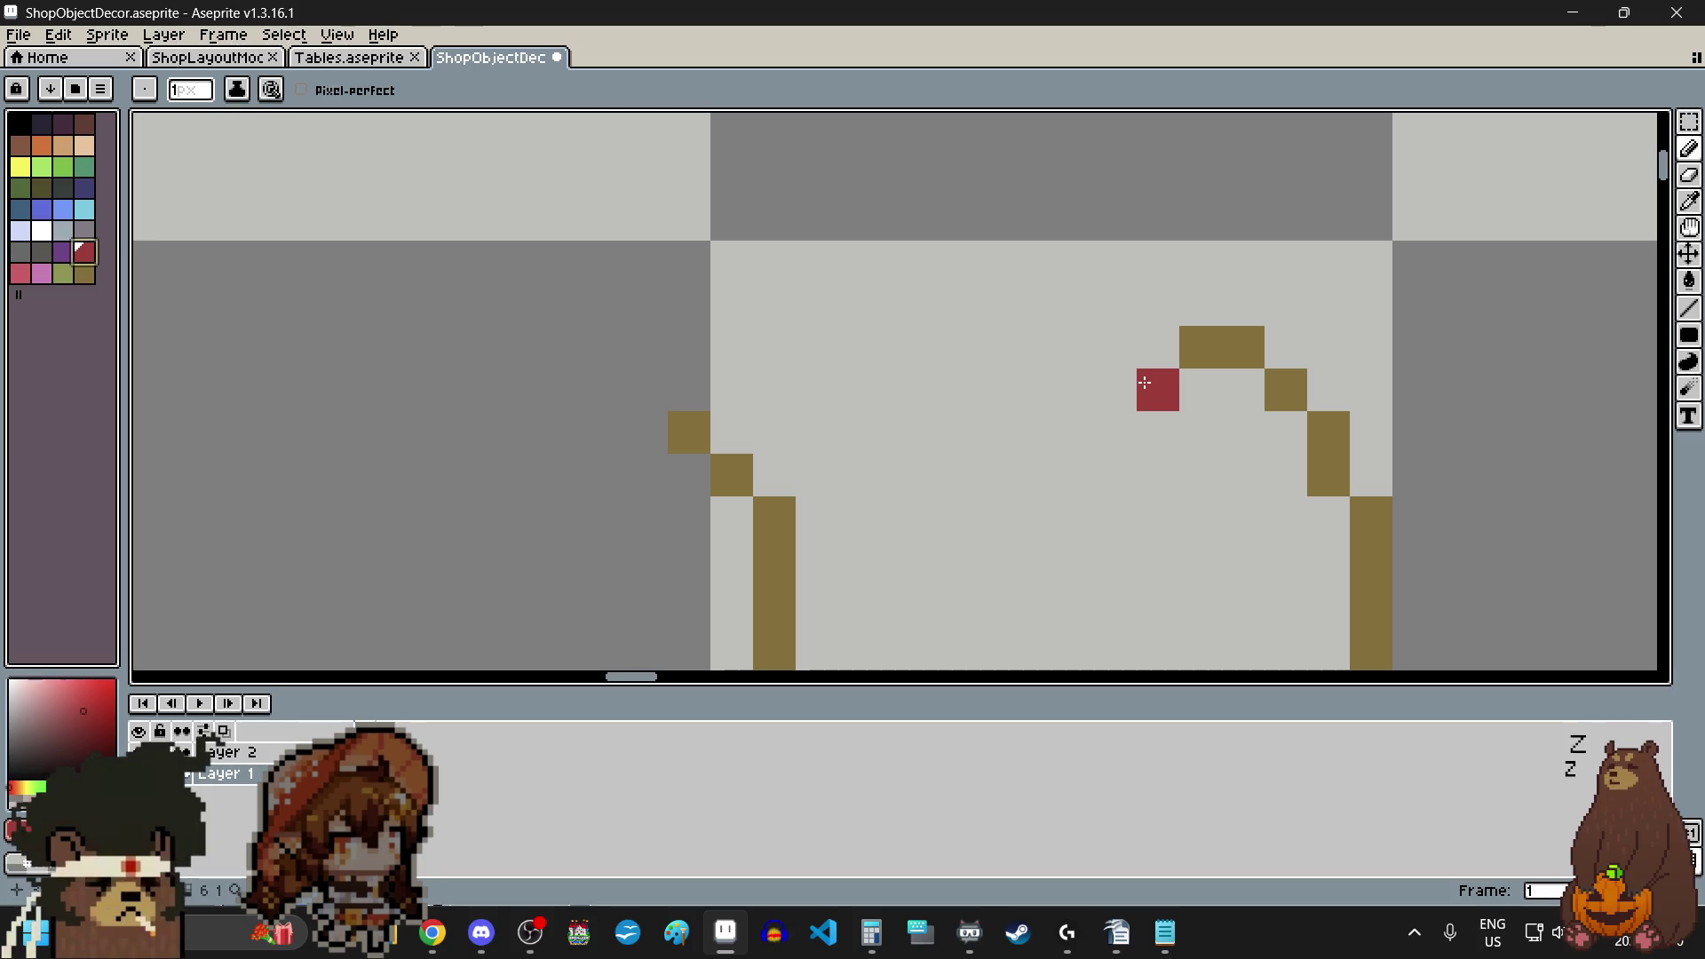
left_click_drag(1143, 382, 940, 427)
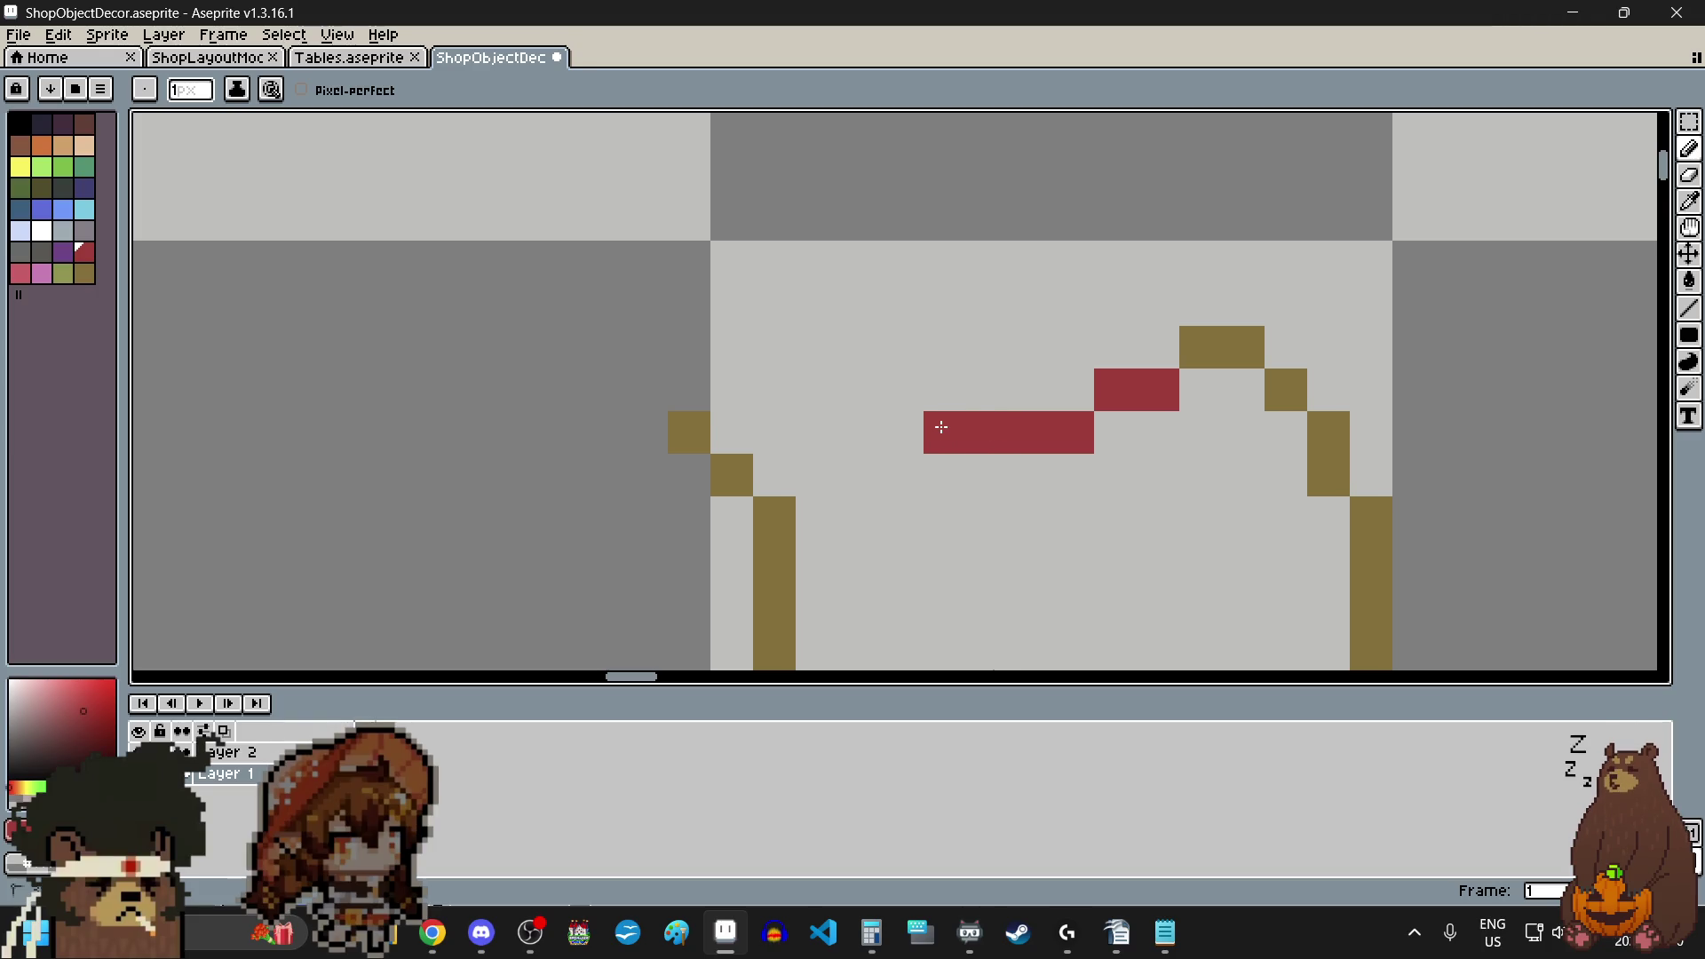
scroll(940, 426, "down", 3)
scroll(933, 416, "up", 1)
scroll(927, 412, "up", 1)
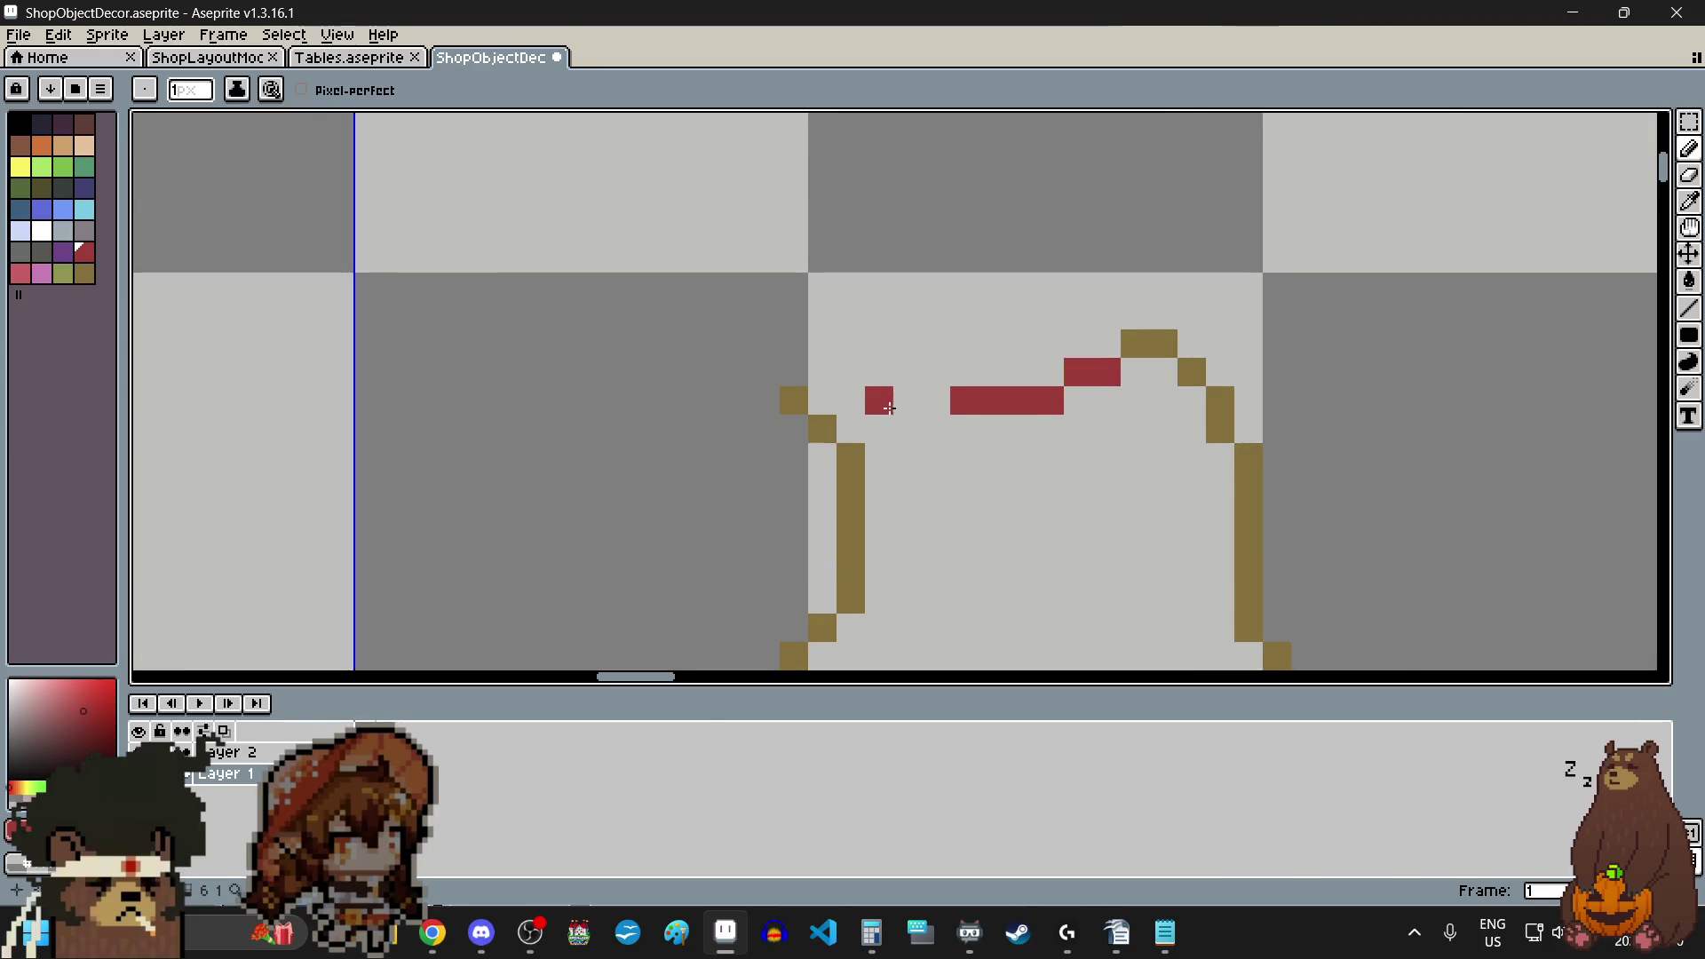
scroll(917, 408, "up", 1)
left_click(918, 354)
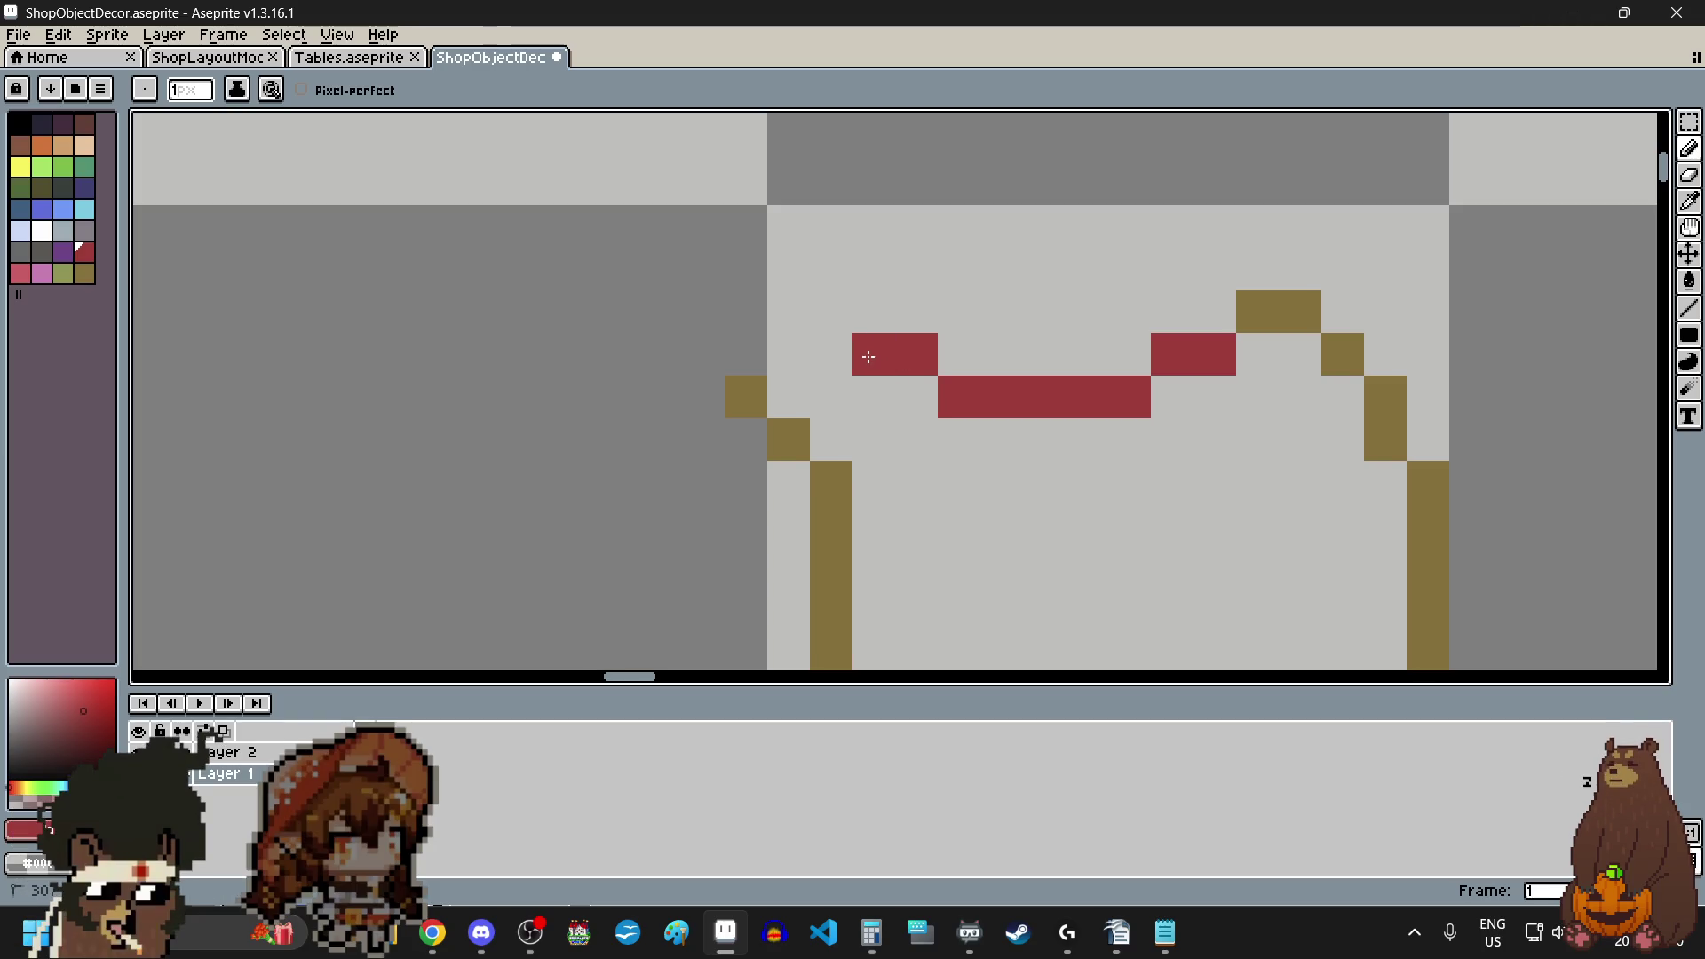
left_click_drag(825, 309, 799, 311)
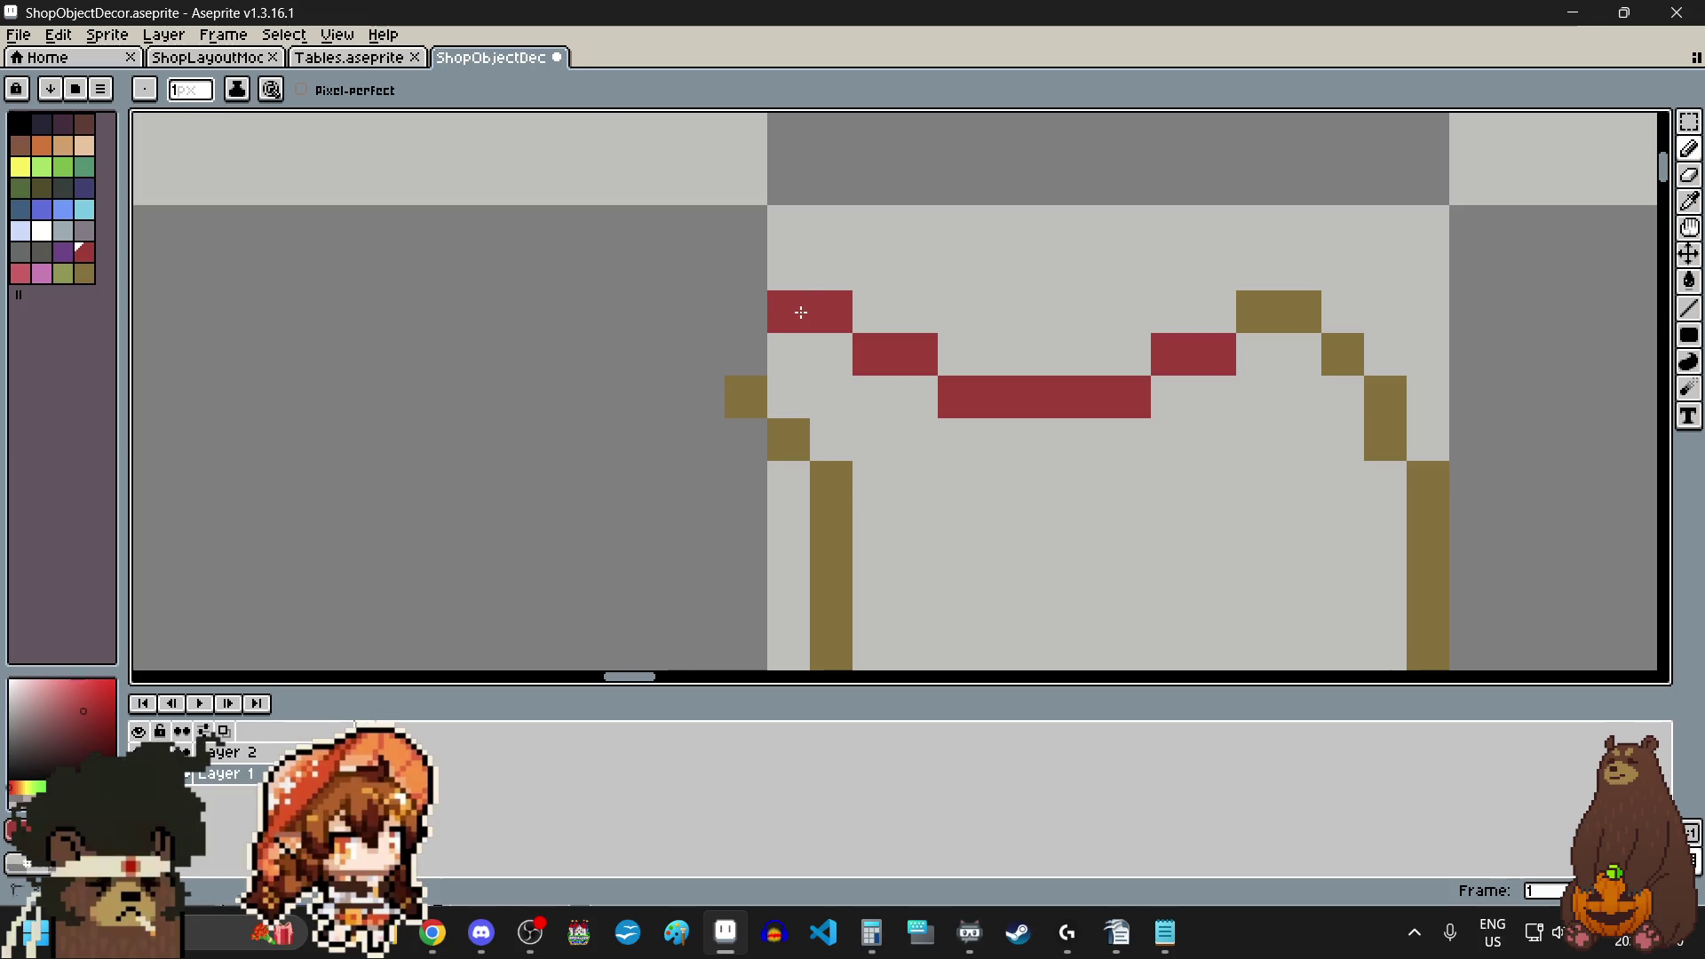
- Thicken the sack's left edge with an olive brown pixel
left_click(84, 274)
left_click(746, 355)
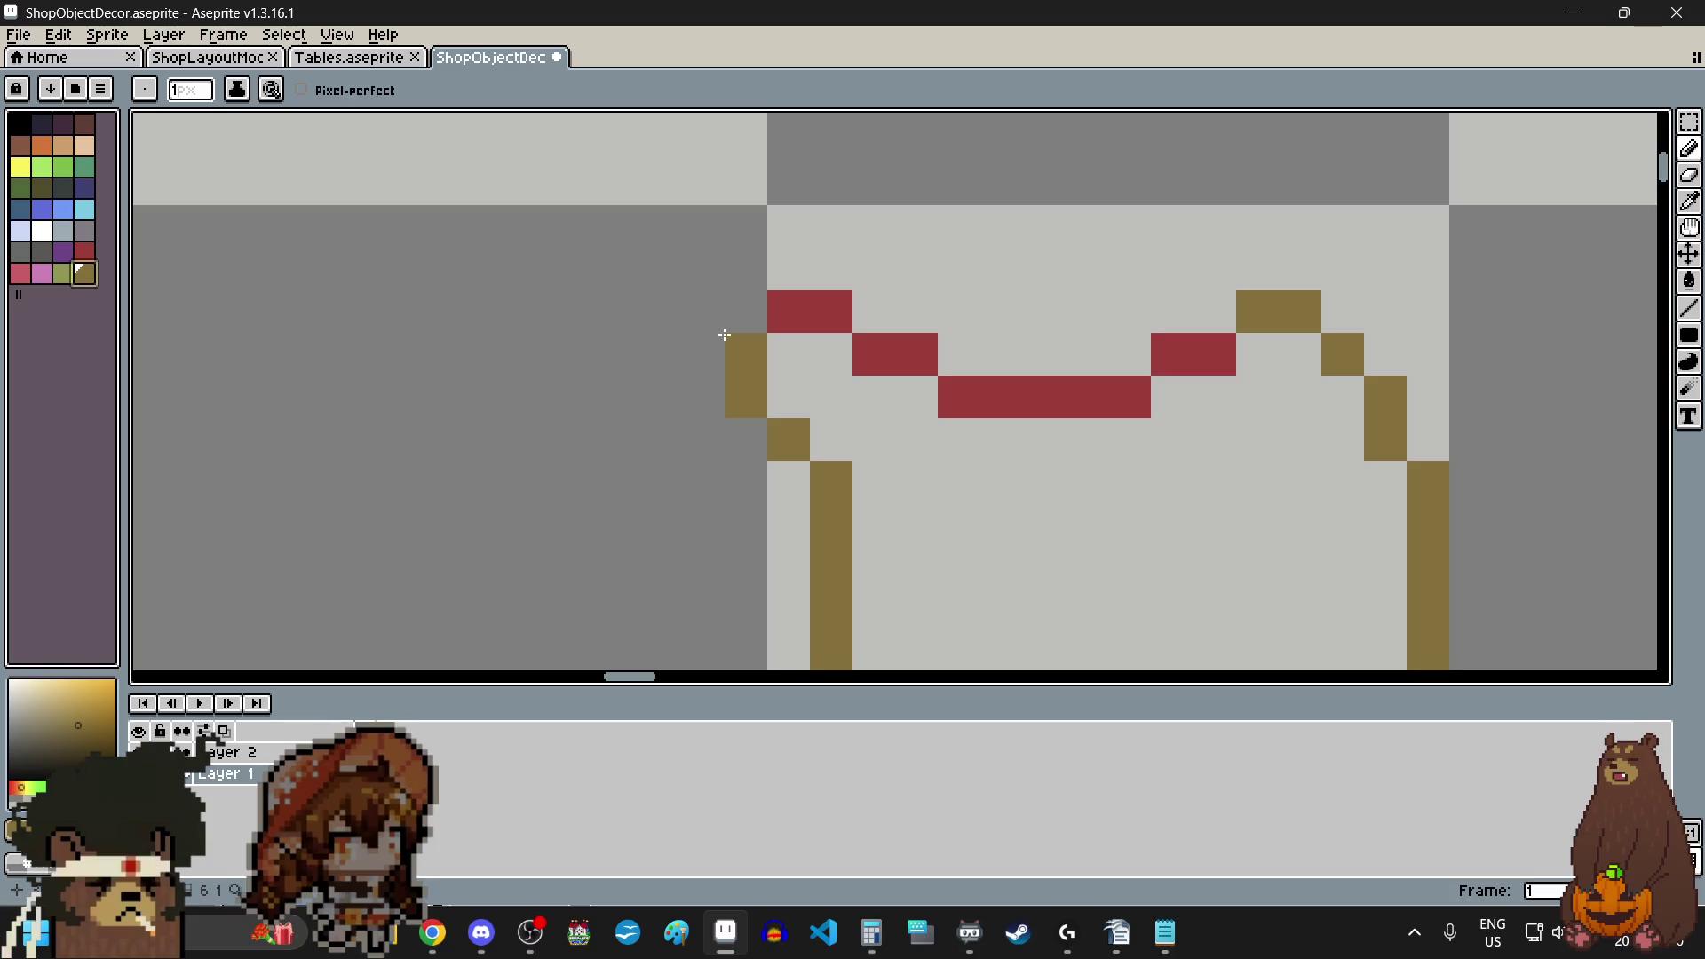
- Lay dark maroon pixels along the drawstring's top and a dark row above its dip
left_click(86, 130)
left_click(785, 269)
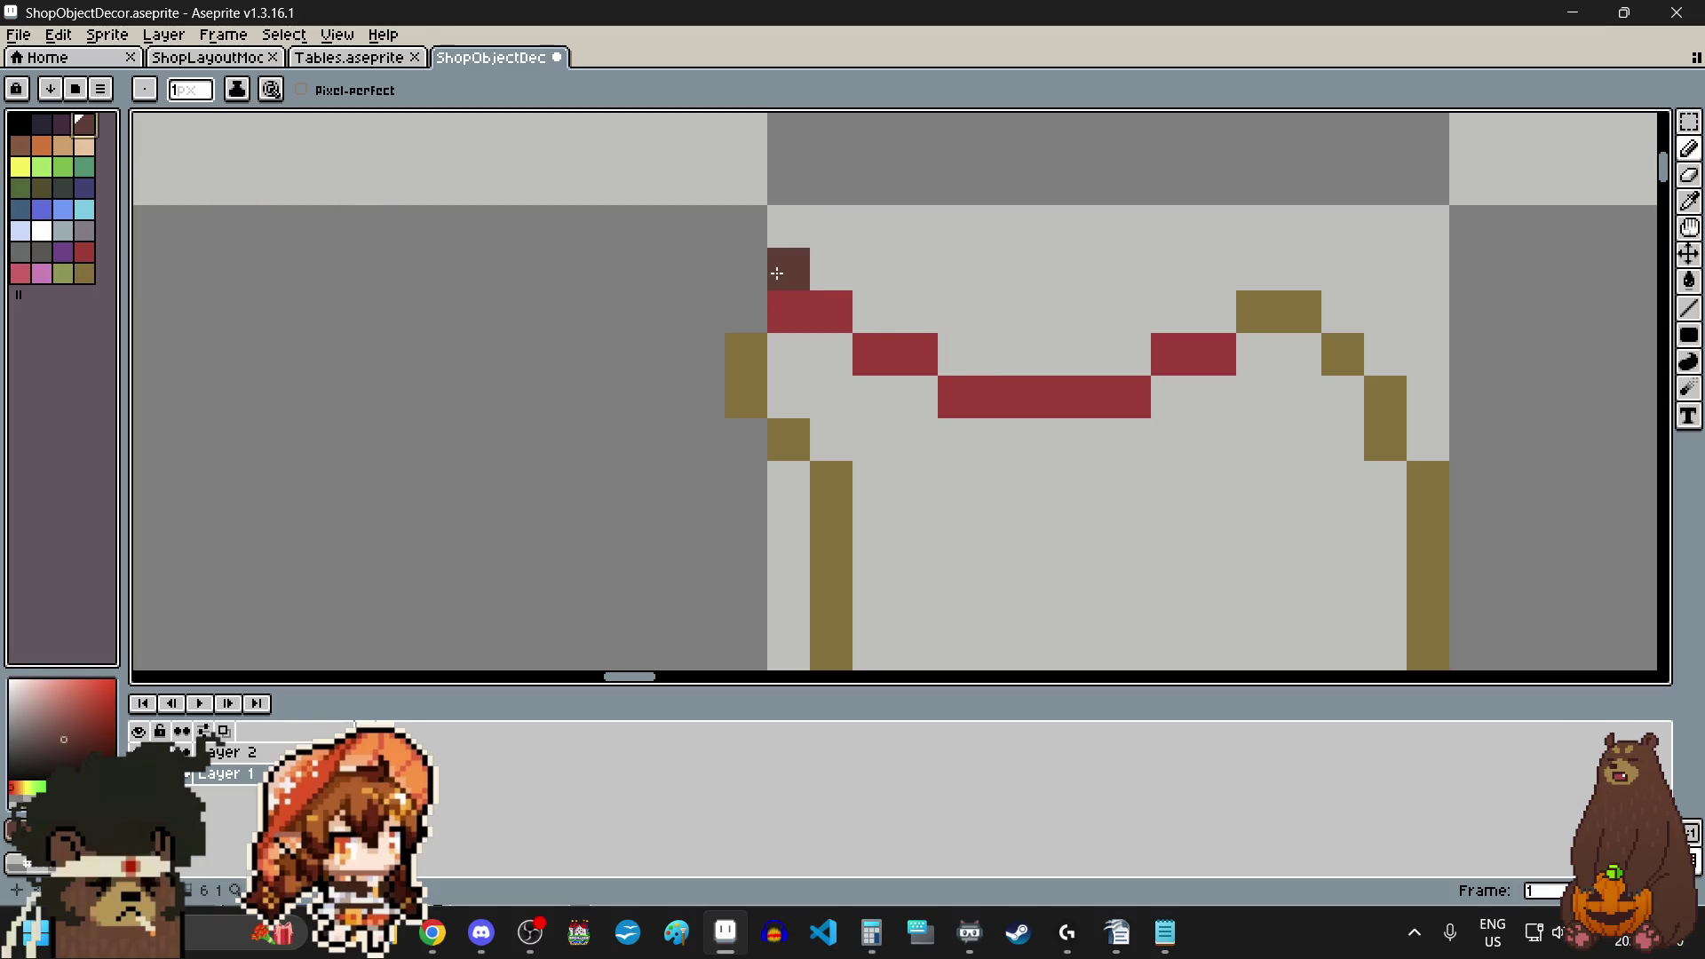
left_click(831, 269)
left_click(900, 306)
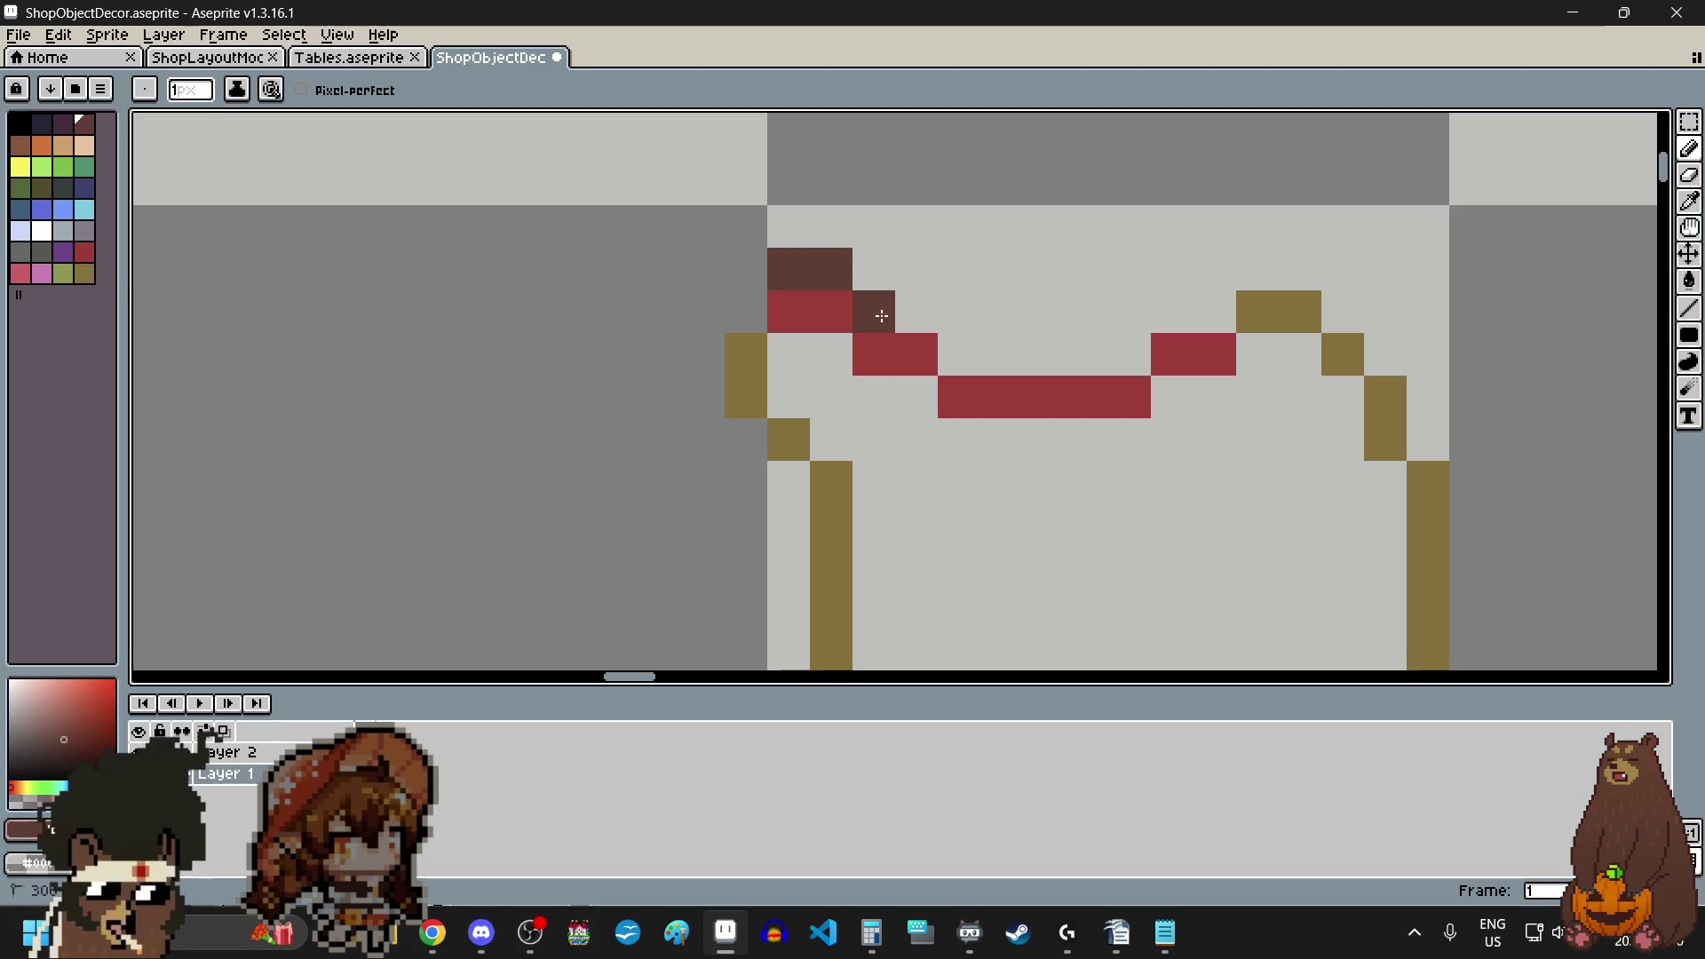
left_click(914, 318)
left_click(1000, 354)
mouse_move(961, 353)
left_mouse_down()
mouse_move(1125, 345)
mouse_move(1255, 262)
mouse_move(1293, 263)
left_mouse_up()
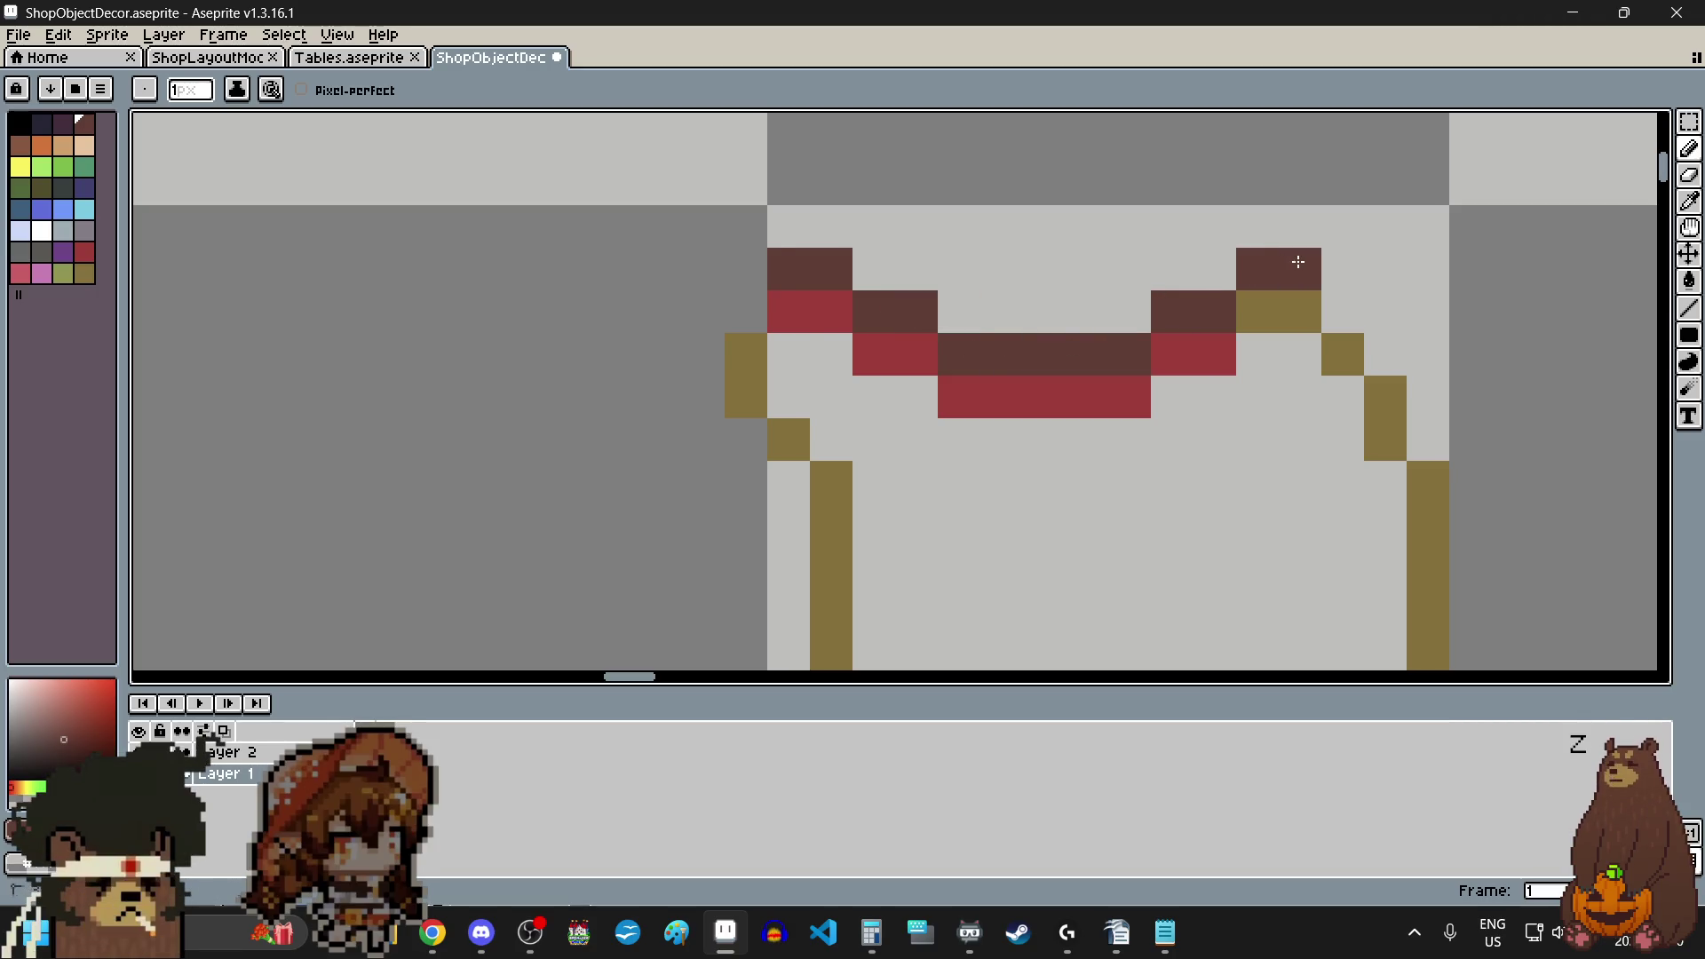
- Build the rounded top rim with dark corner pixels, left and right staircases and a closing top row
left_click(752, 219)
left_click(1341, 227)
scroll(1261, 254, "down", 2)
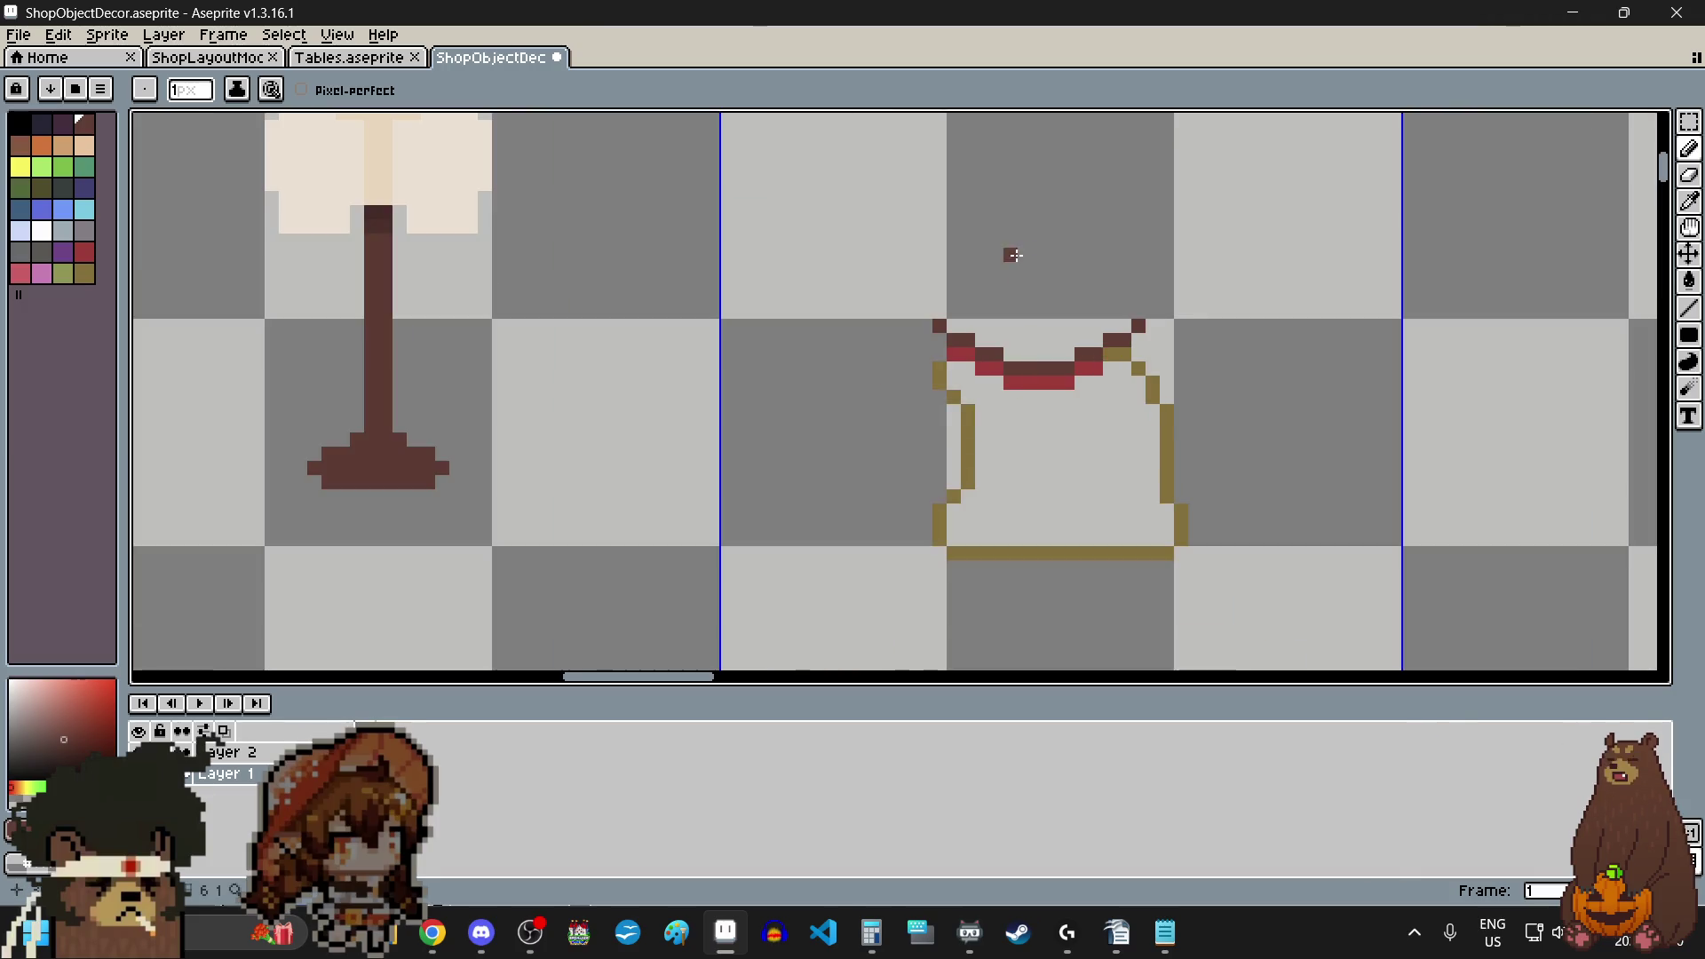
scroll(851, 396, "up", 2)
left_click(851, 396)
left_click_drag(837, 408, 952, 372)
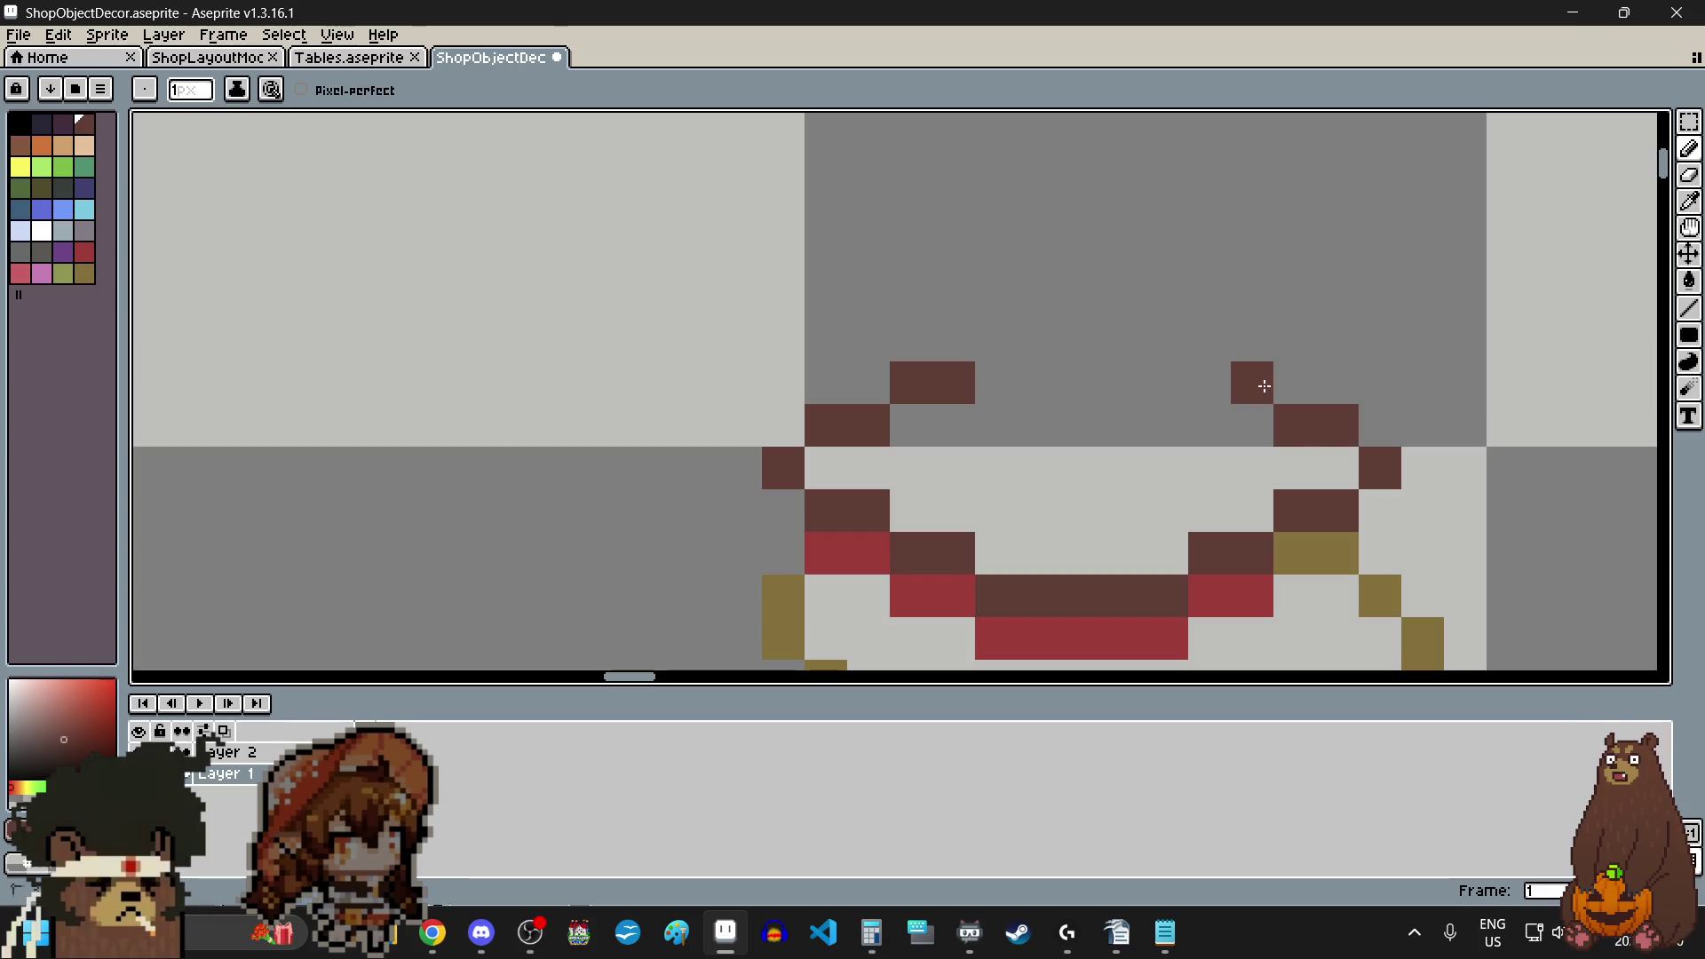
left_click_drag(1297, 406, 1206, 381)
left_click_drag(1006, 335, 1168, 338)
scroll(1125, 427, "down", 3)
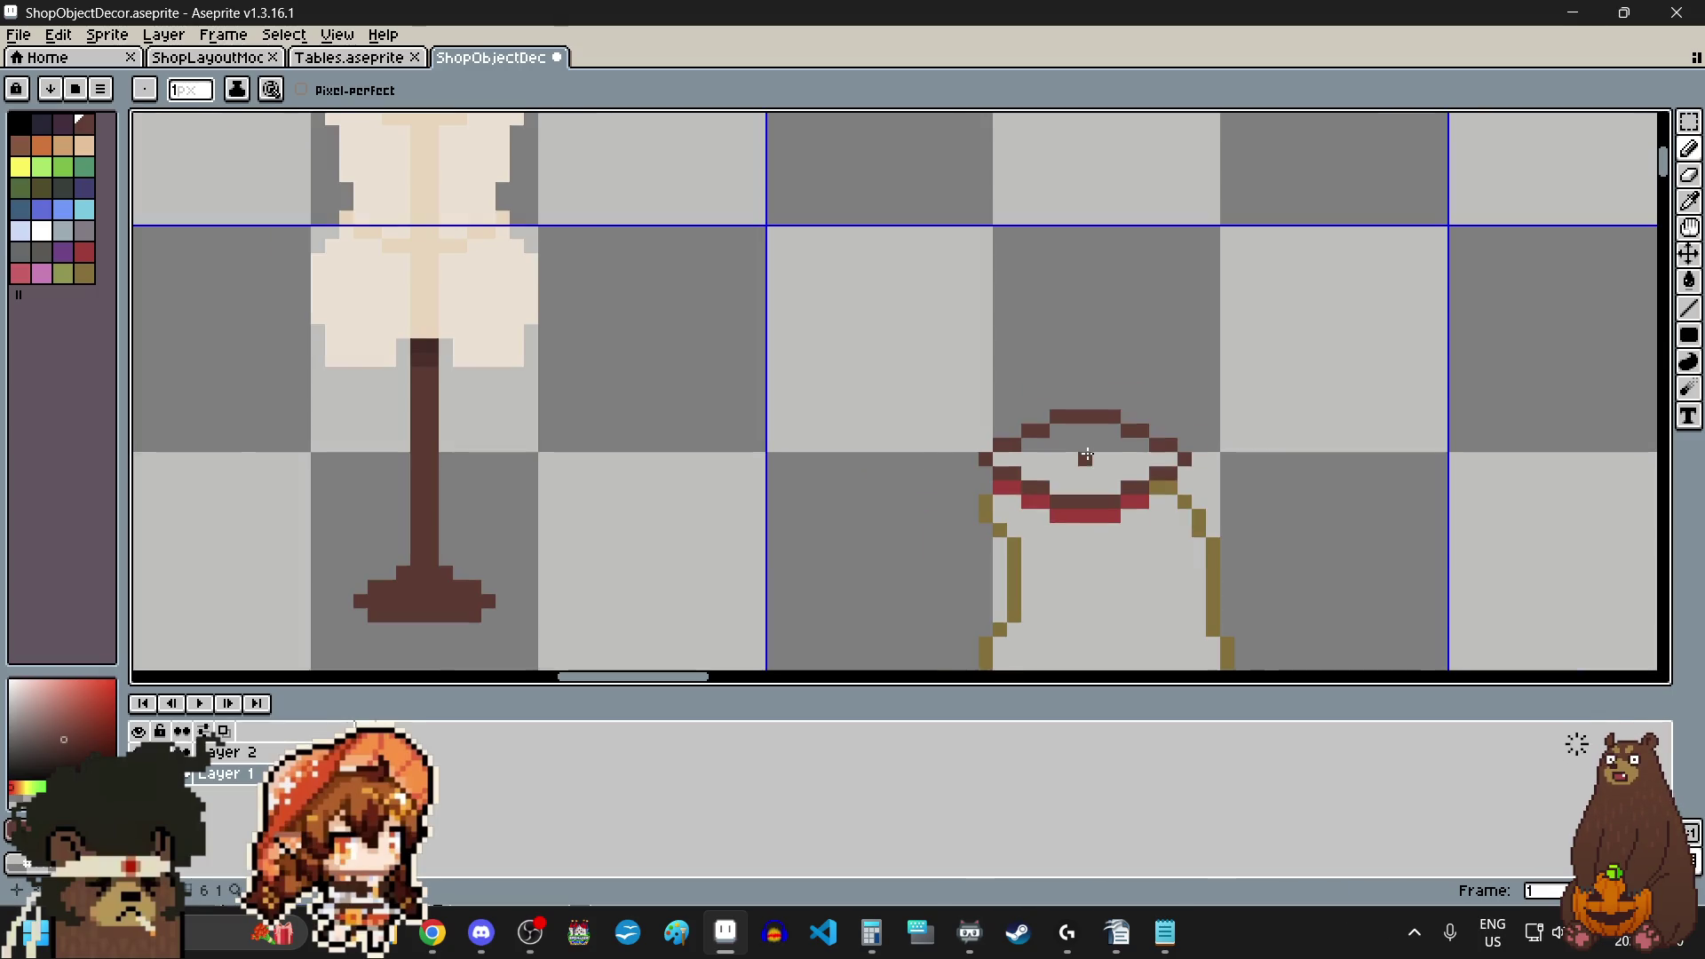
scroll(1084, 460, "down", 1)
scroll(1087, 467, "up", 1)
scroll(1088, 473, "up", 1)
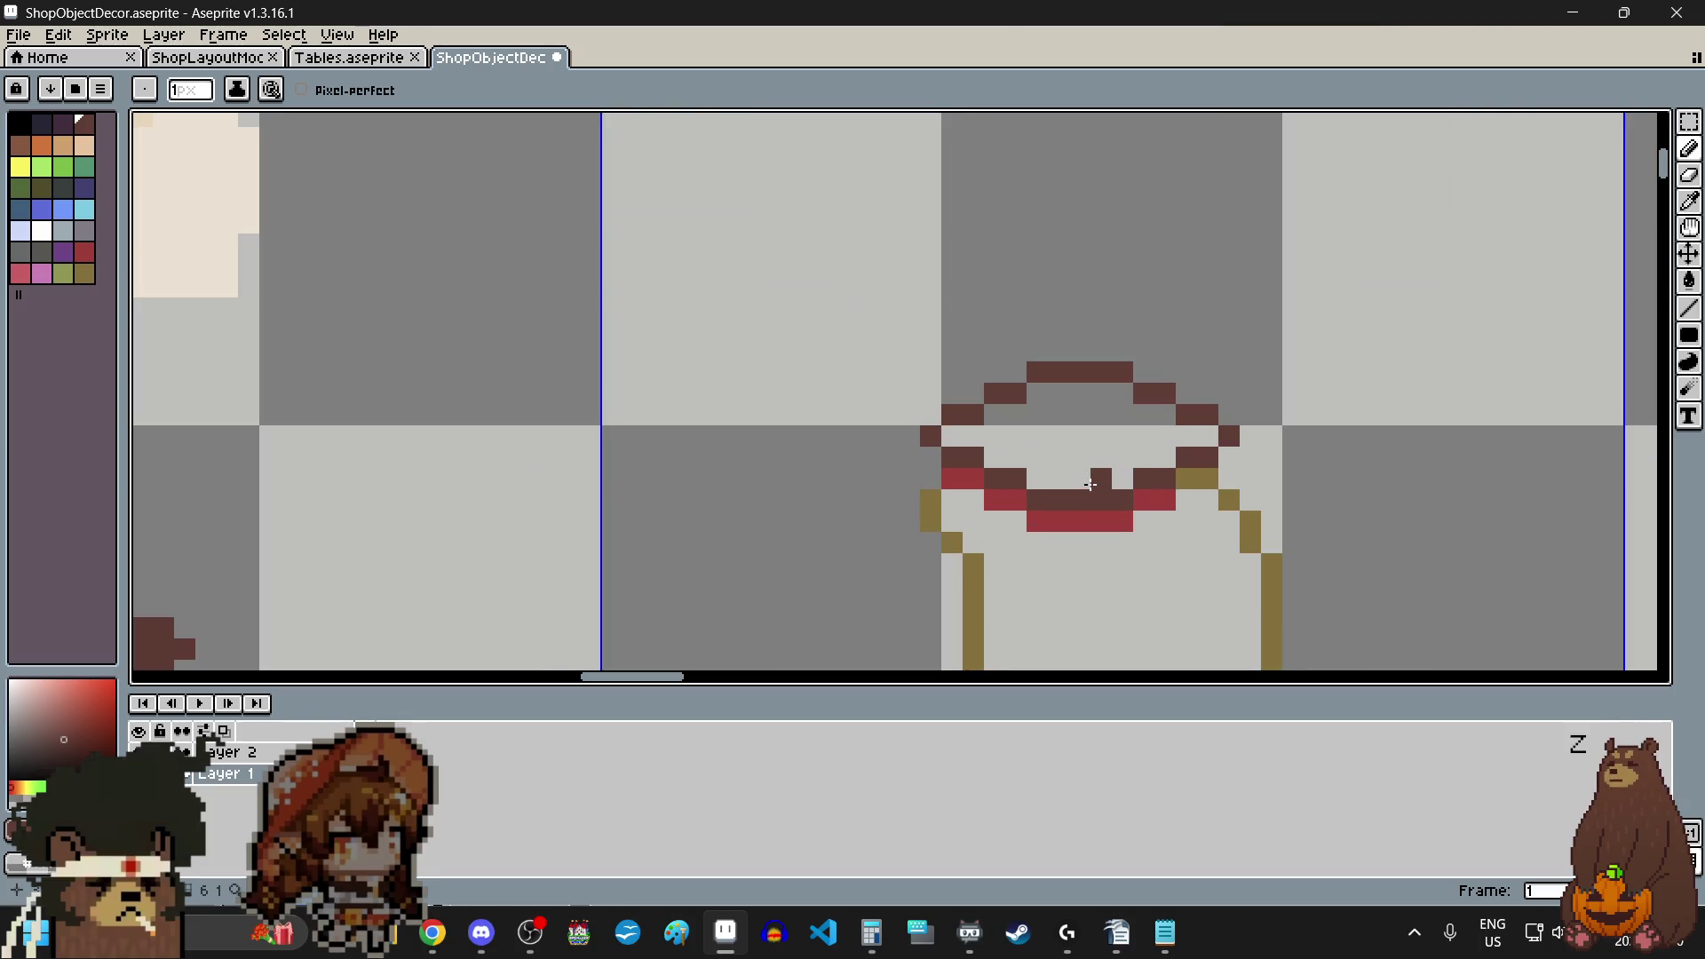
scroll(1090, 484, "up", 1)
scroll(1043, 421, "down", 2)
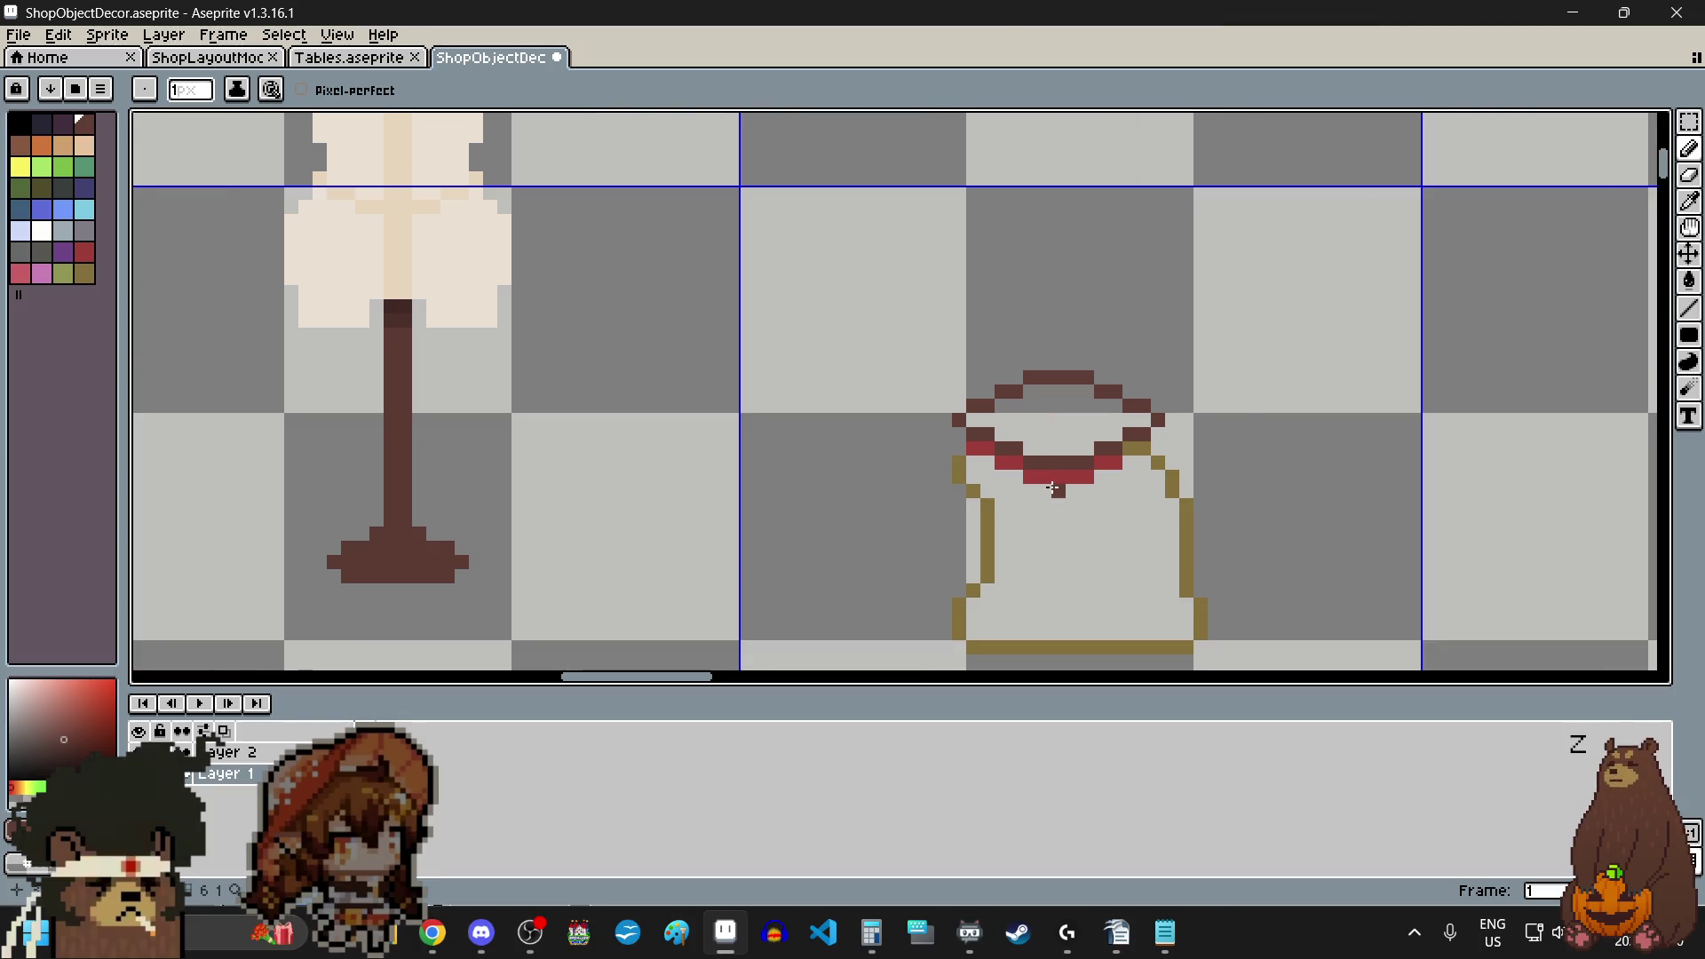
scroll(1419, 385, "up", 1)
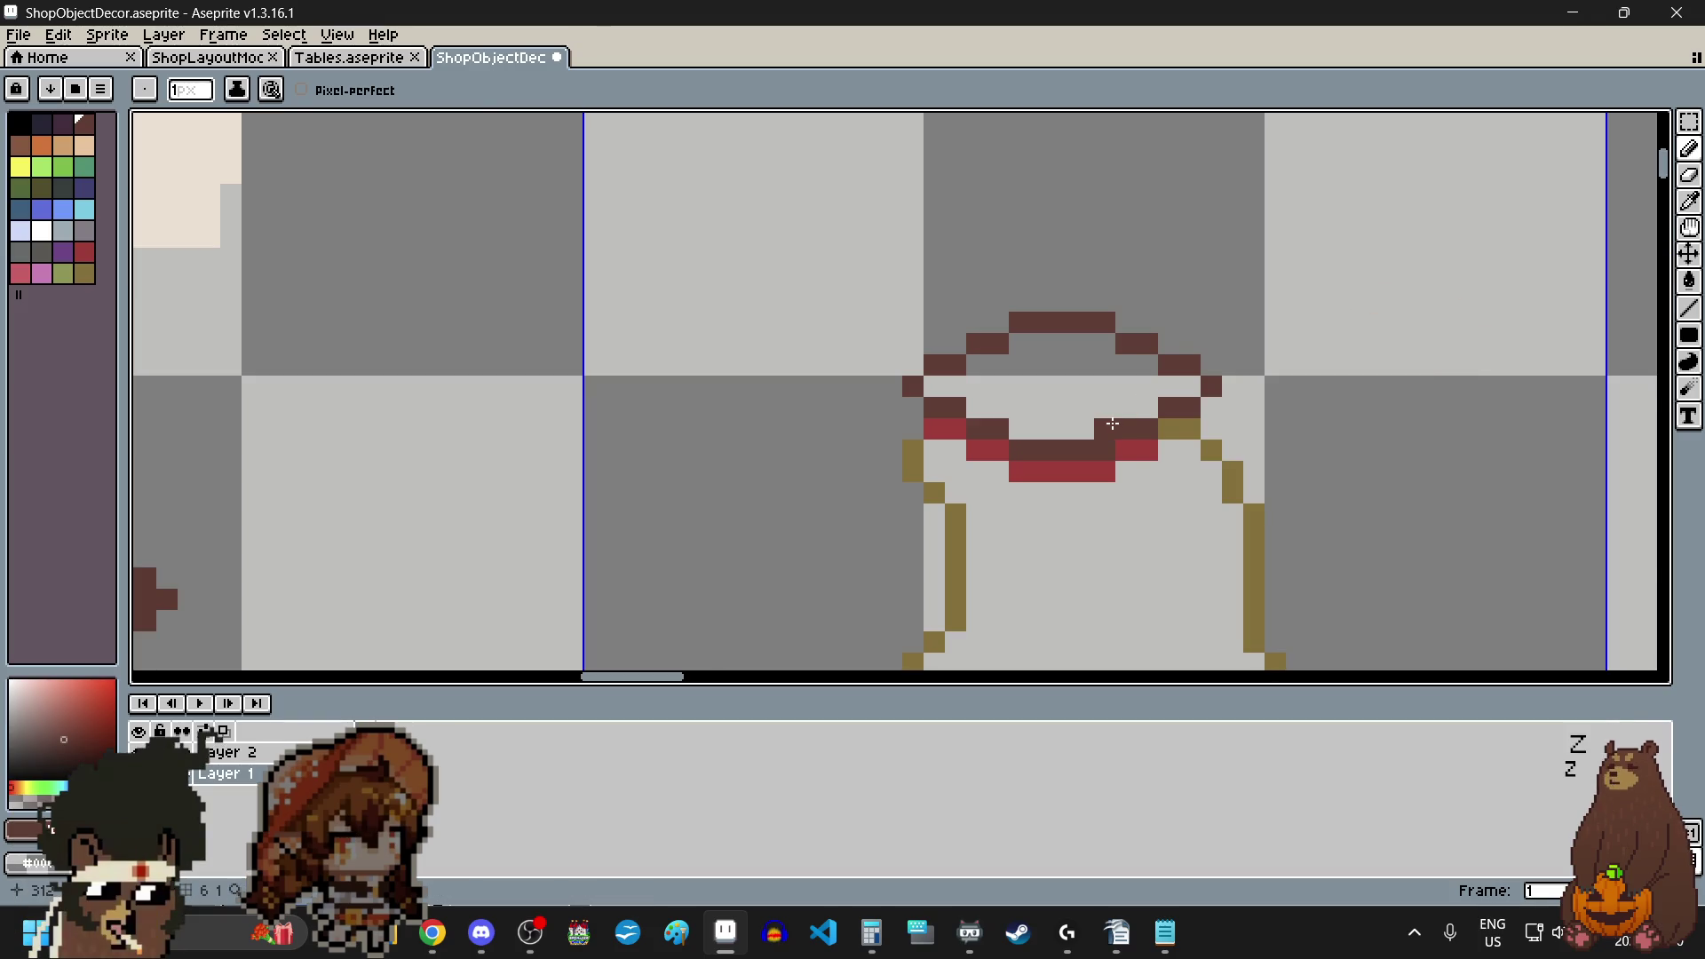
scroll(1104, 430, "down", 4)
scroll(1106, 439, "up", 1)
scroll(1139, 443, "up", 1)
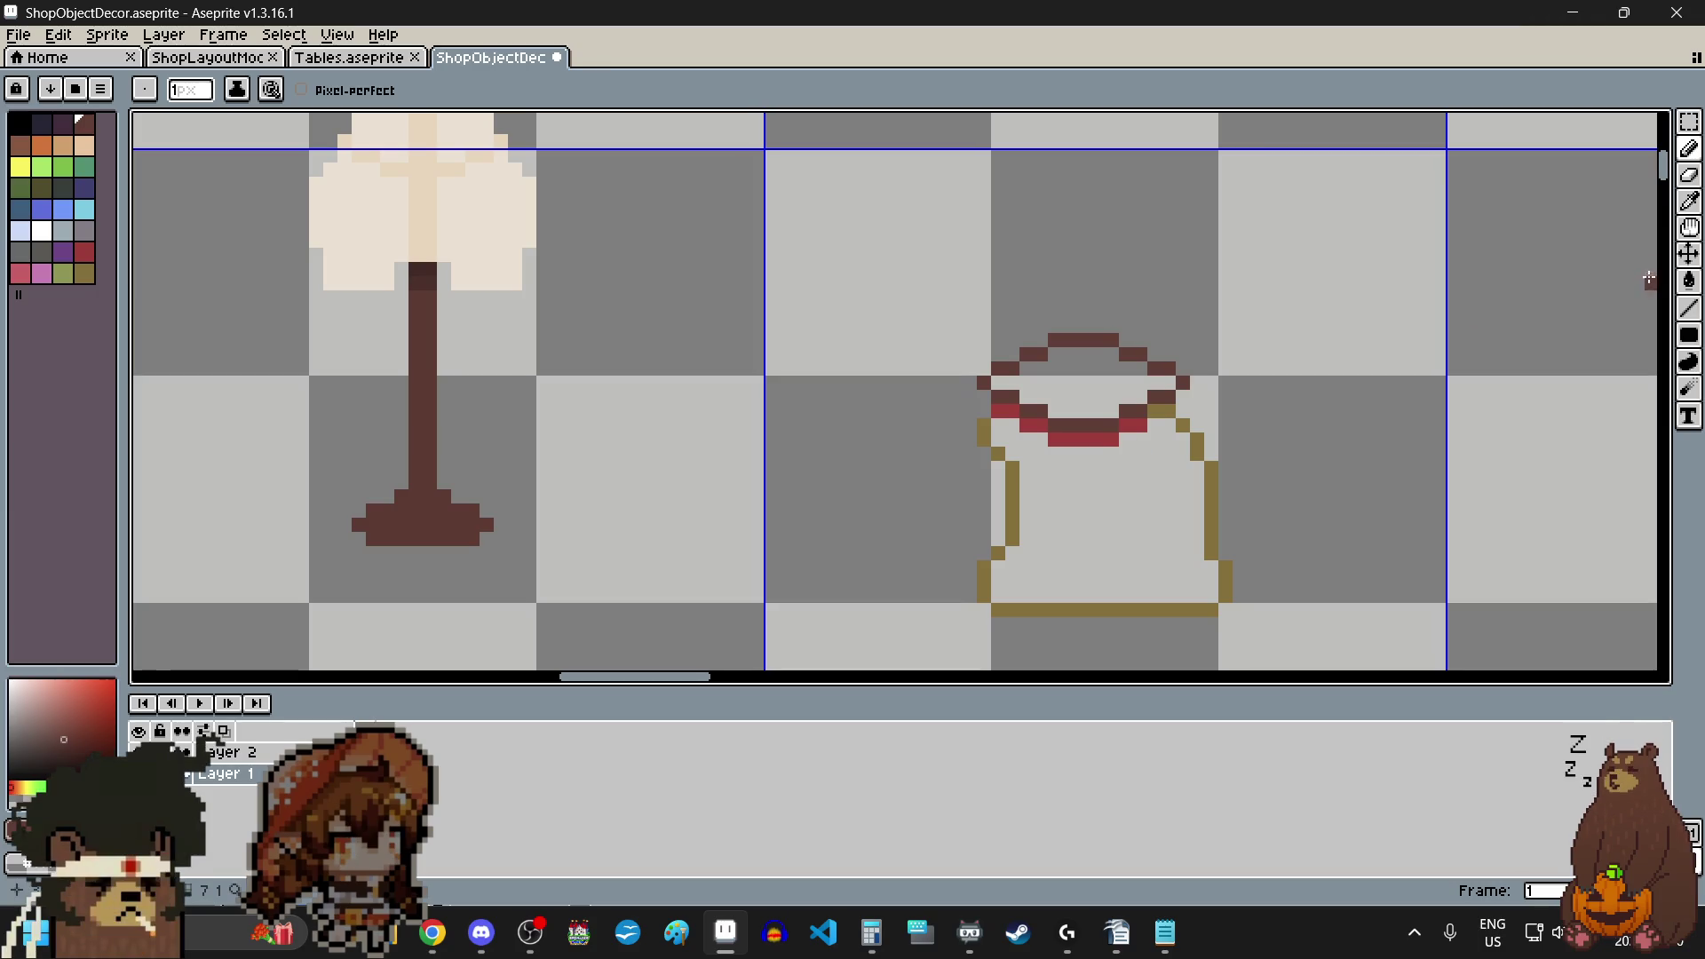
- Erase the dark maroon row above the drawstring, the upper-left pixels and the leftover dark blocks
left_click(1689, 175)
scroll(1173, 399, "up", 2)
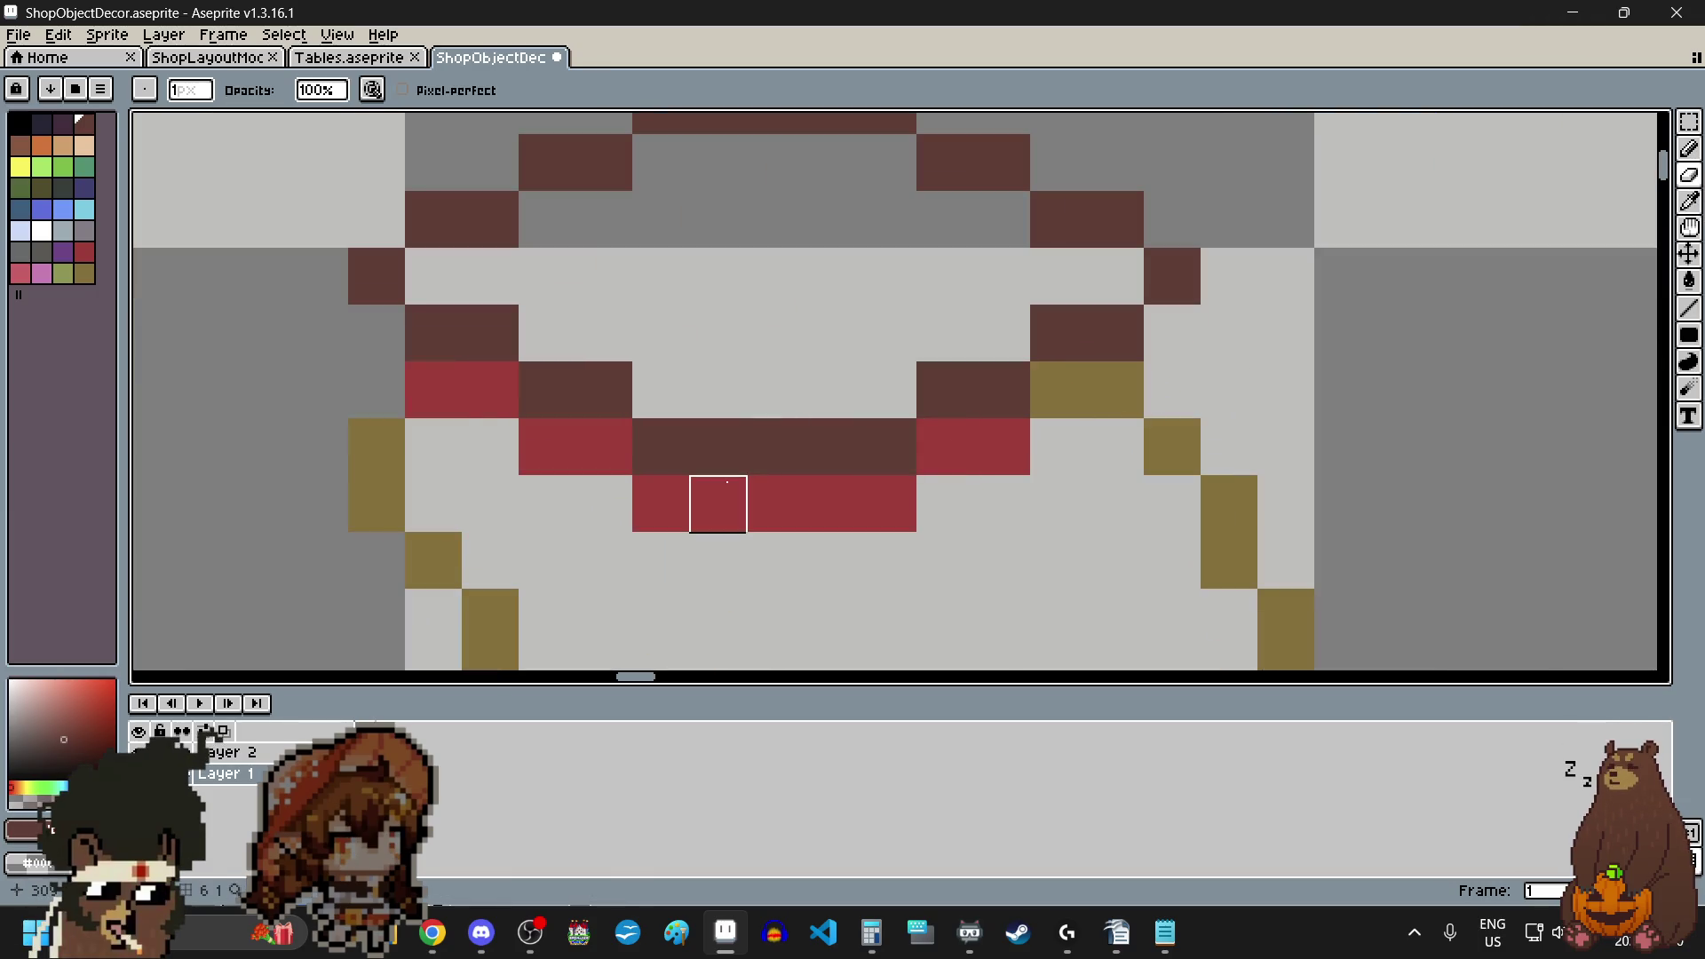
left_click(658, 445)
left_click_drag(659, 445, 889, 446)
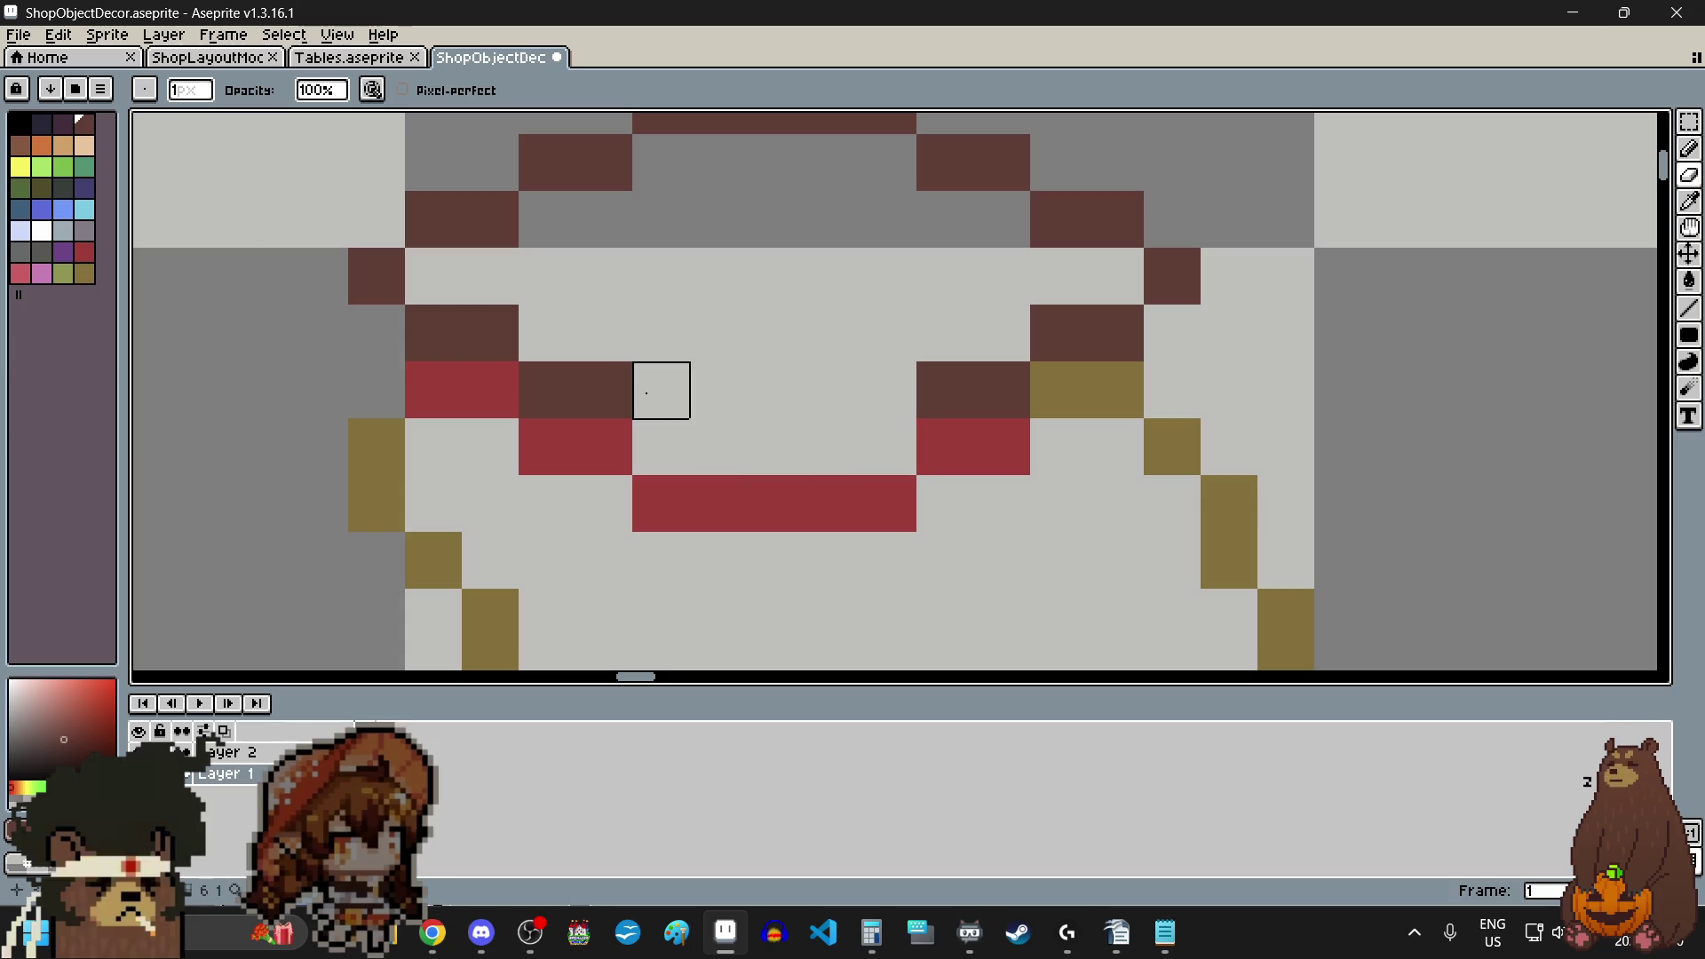
mouse_move(658, 388)
left_mouse_down()
mouse_move(378, 276)
mouse_move(433, 217)
mouse_move(603, 333)
left_mouse_up()
scroll(604, 334, "up", 2)
mouse_move(568, 267)
left_mouse_down()
mouse_move(968, 206)
mouse_move(968, 263)
mouse_move(1191, 378)
mouse_move(1137, 438)
mouse_move(1134, 320)
left_mouse_up()
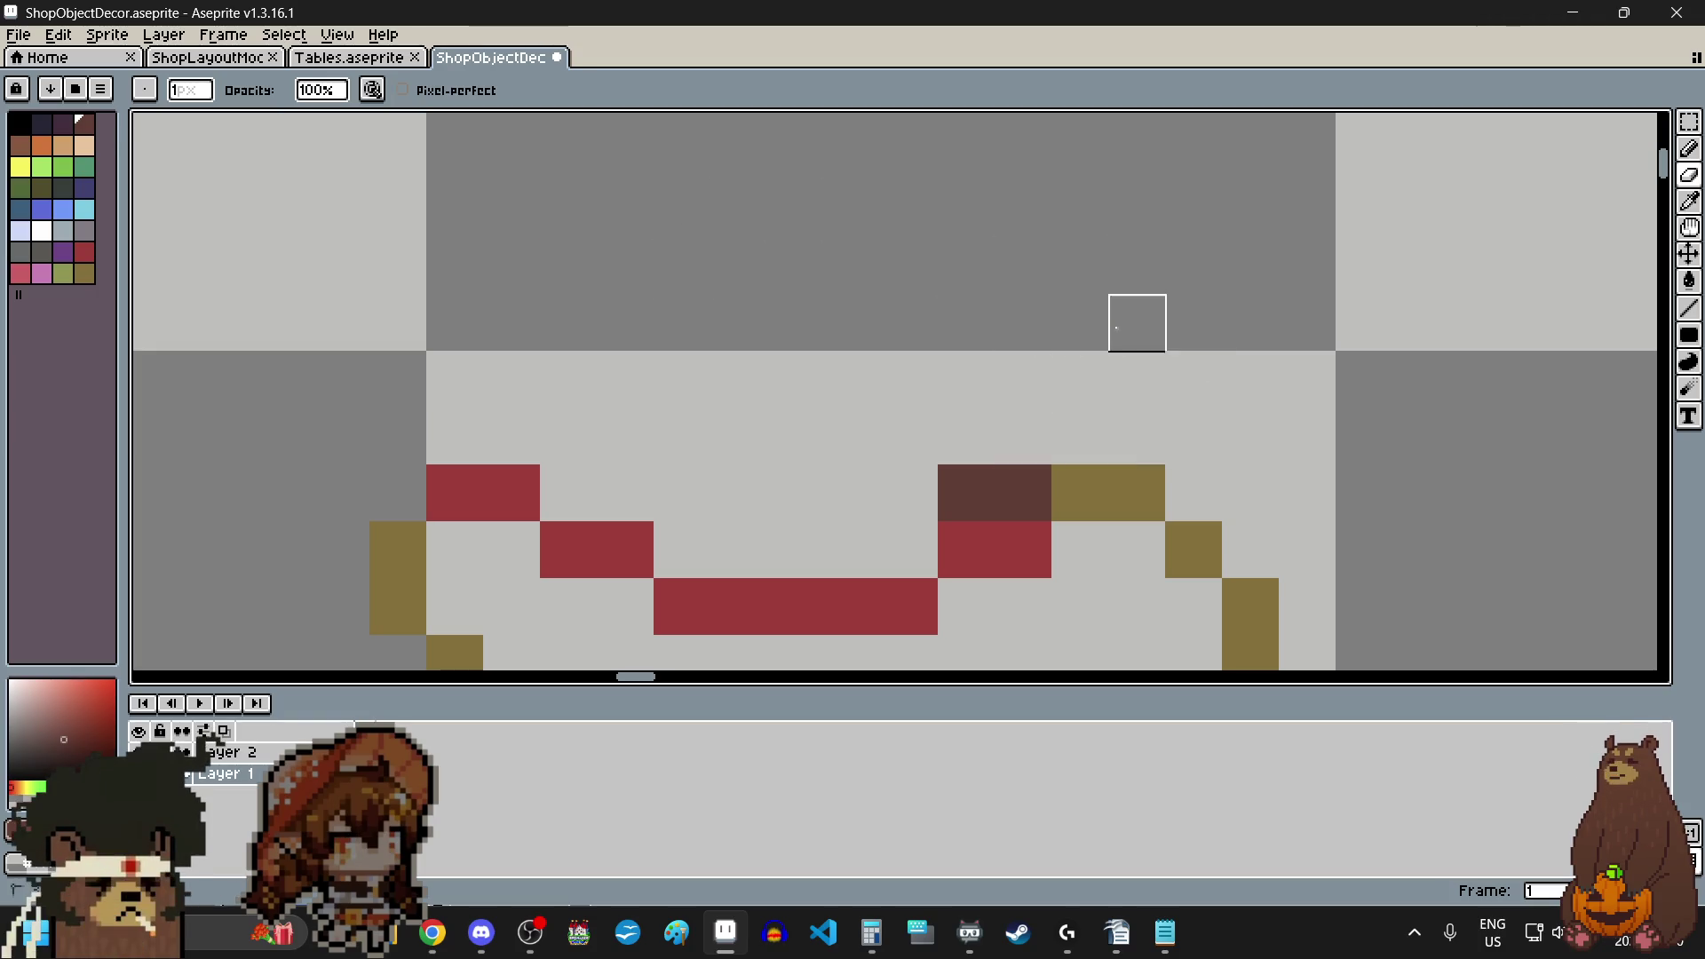
left_click_drag(967, 439, 1020, 495)
scroll(869, 433, "down", 3)
scroll(870, 434, "up", 1)
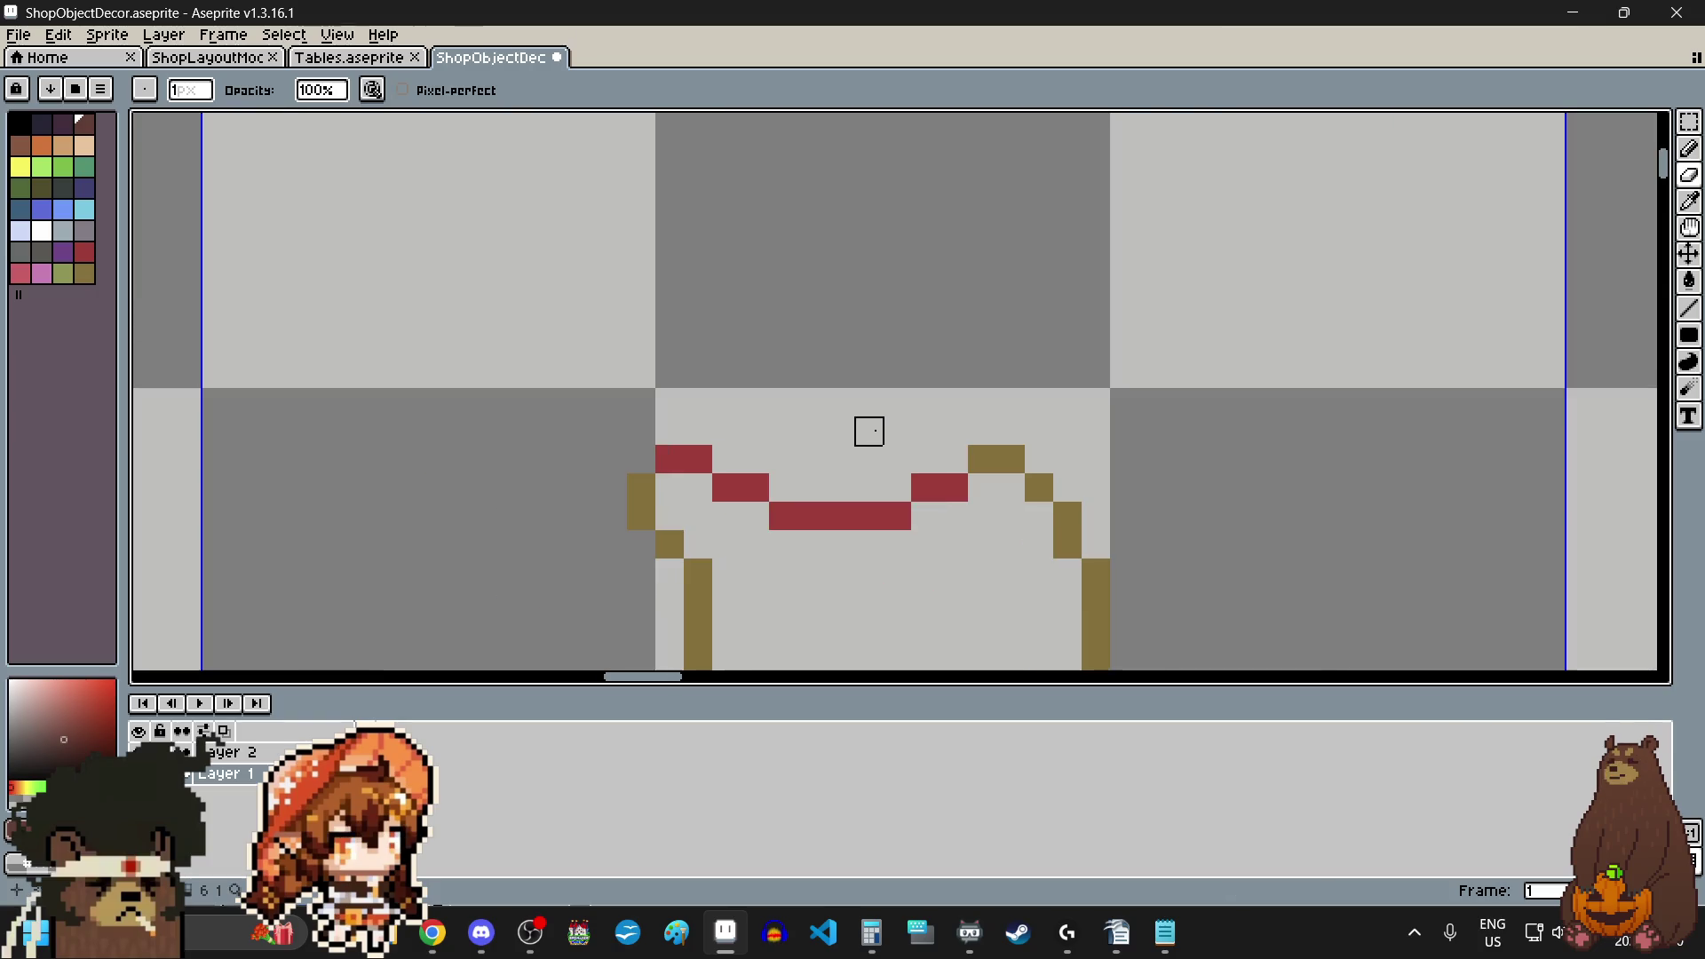
- Sample the drawstring red and draw a second red line above the curve to form a double band
left_click(1697, 202)
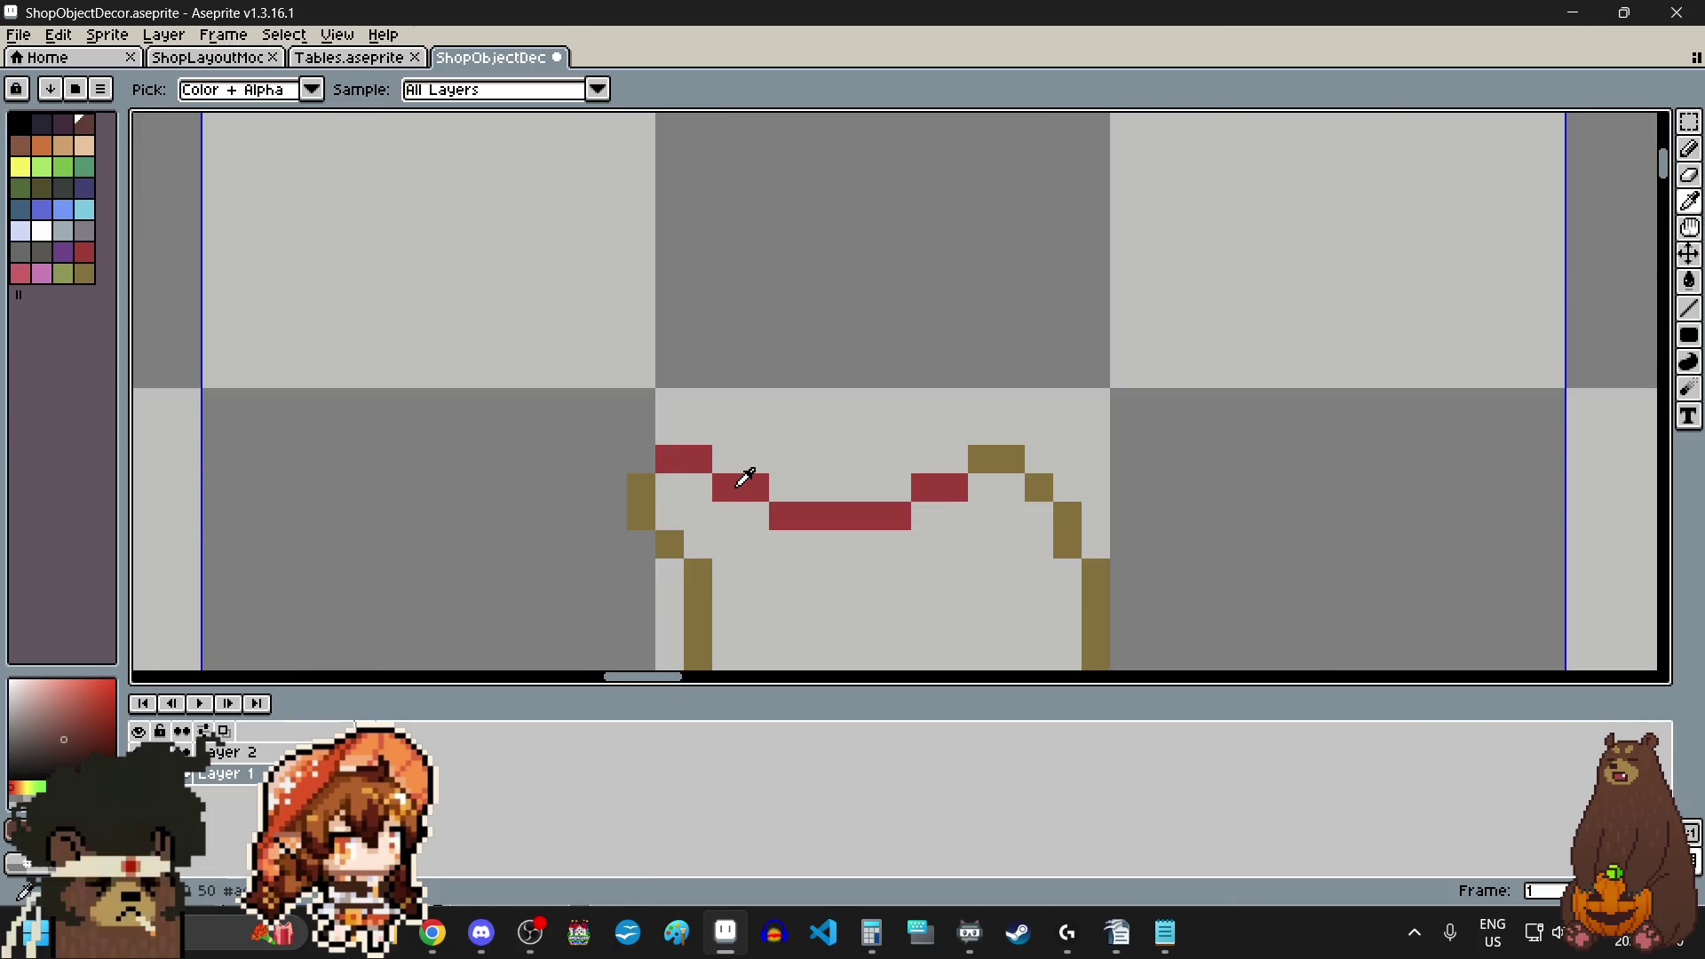
left_click(745, 478)
left_click(1689, 149)
left_click(1055, 398)
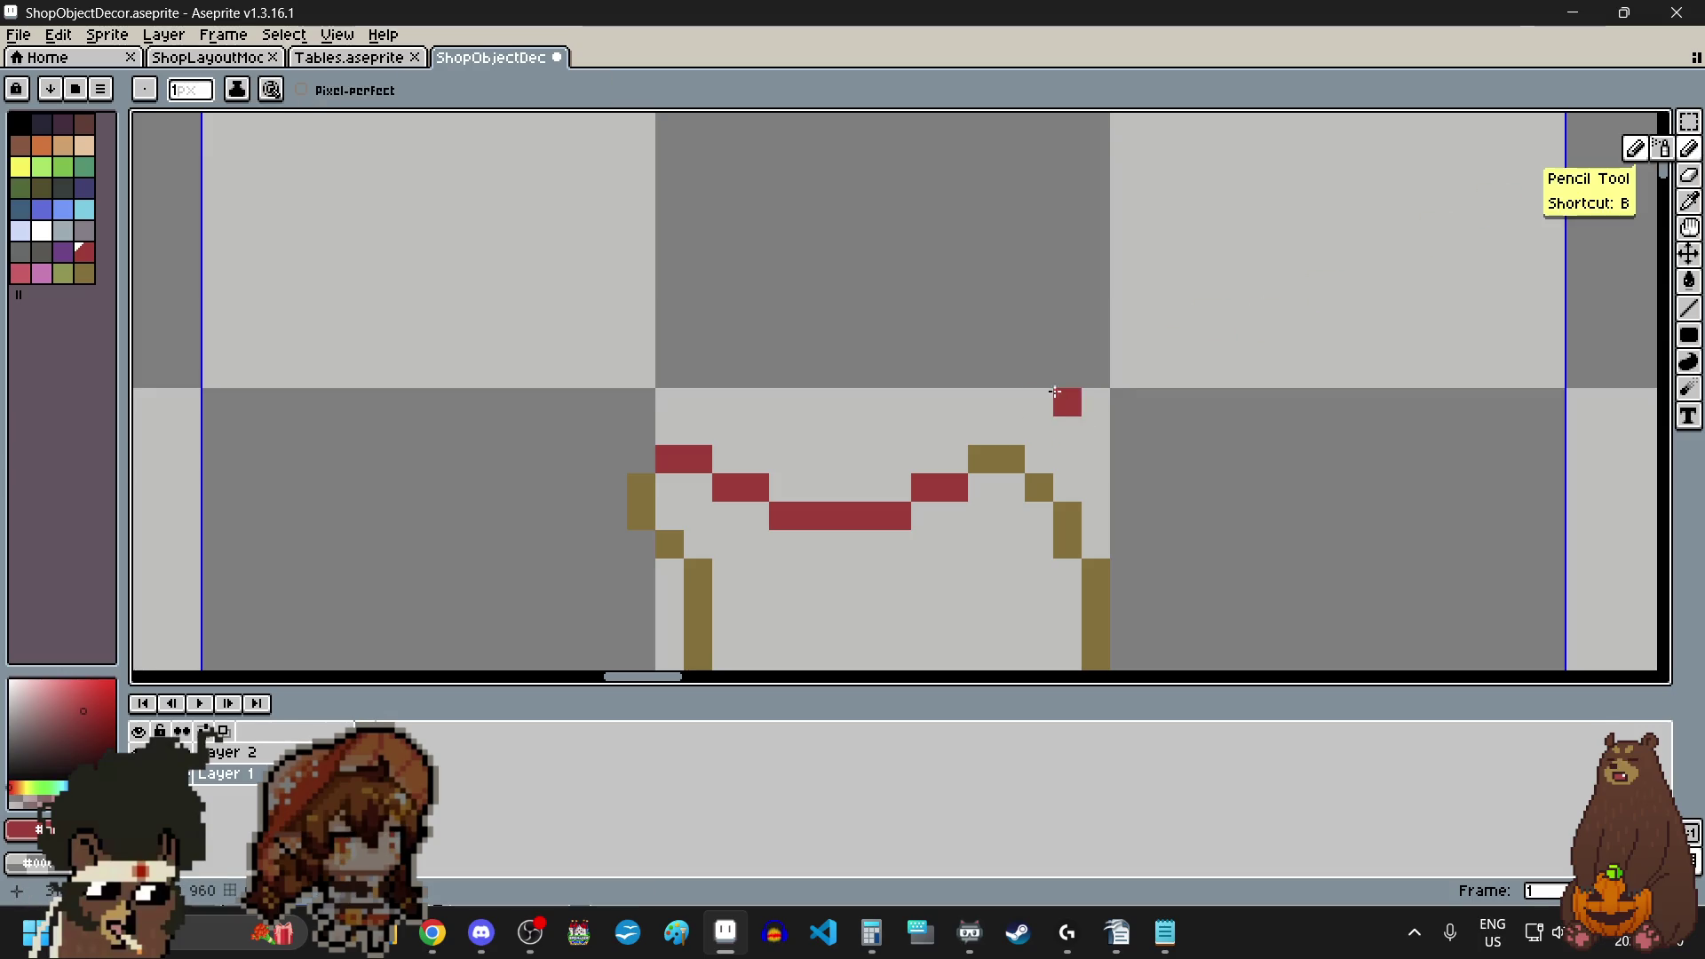
scroll(1009, 343, "down", 1)
scroll(981, 343, "down", 1)
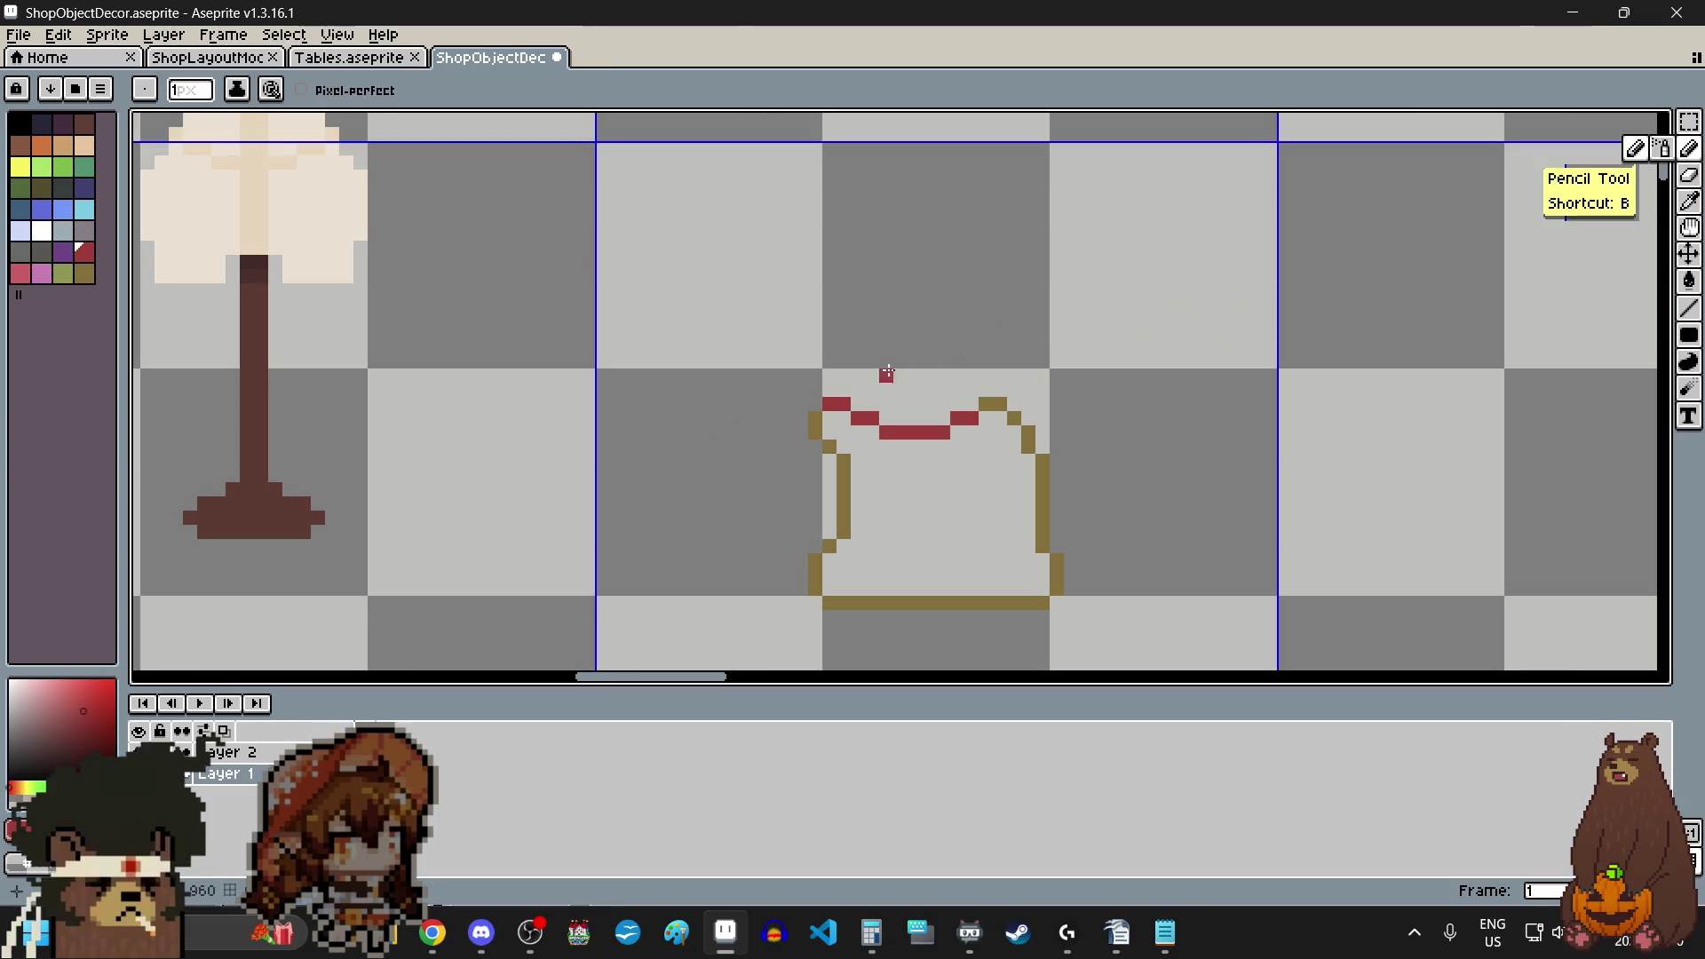
scroll(886, 373, "up", 1)
scroll(853, 368, "up", 1)
left_click_drag(926, 439, 1108, 445)
left_click(1690, 202)
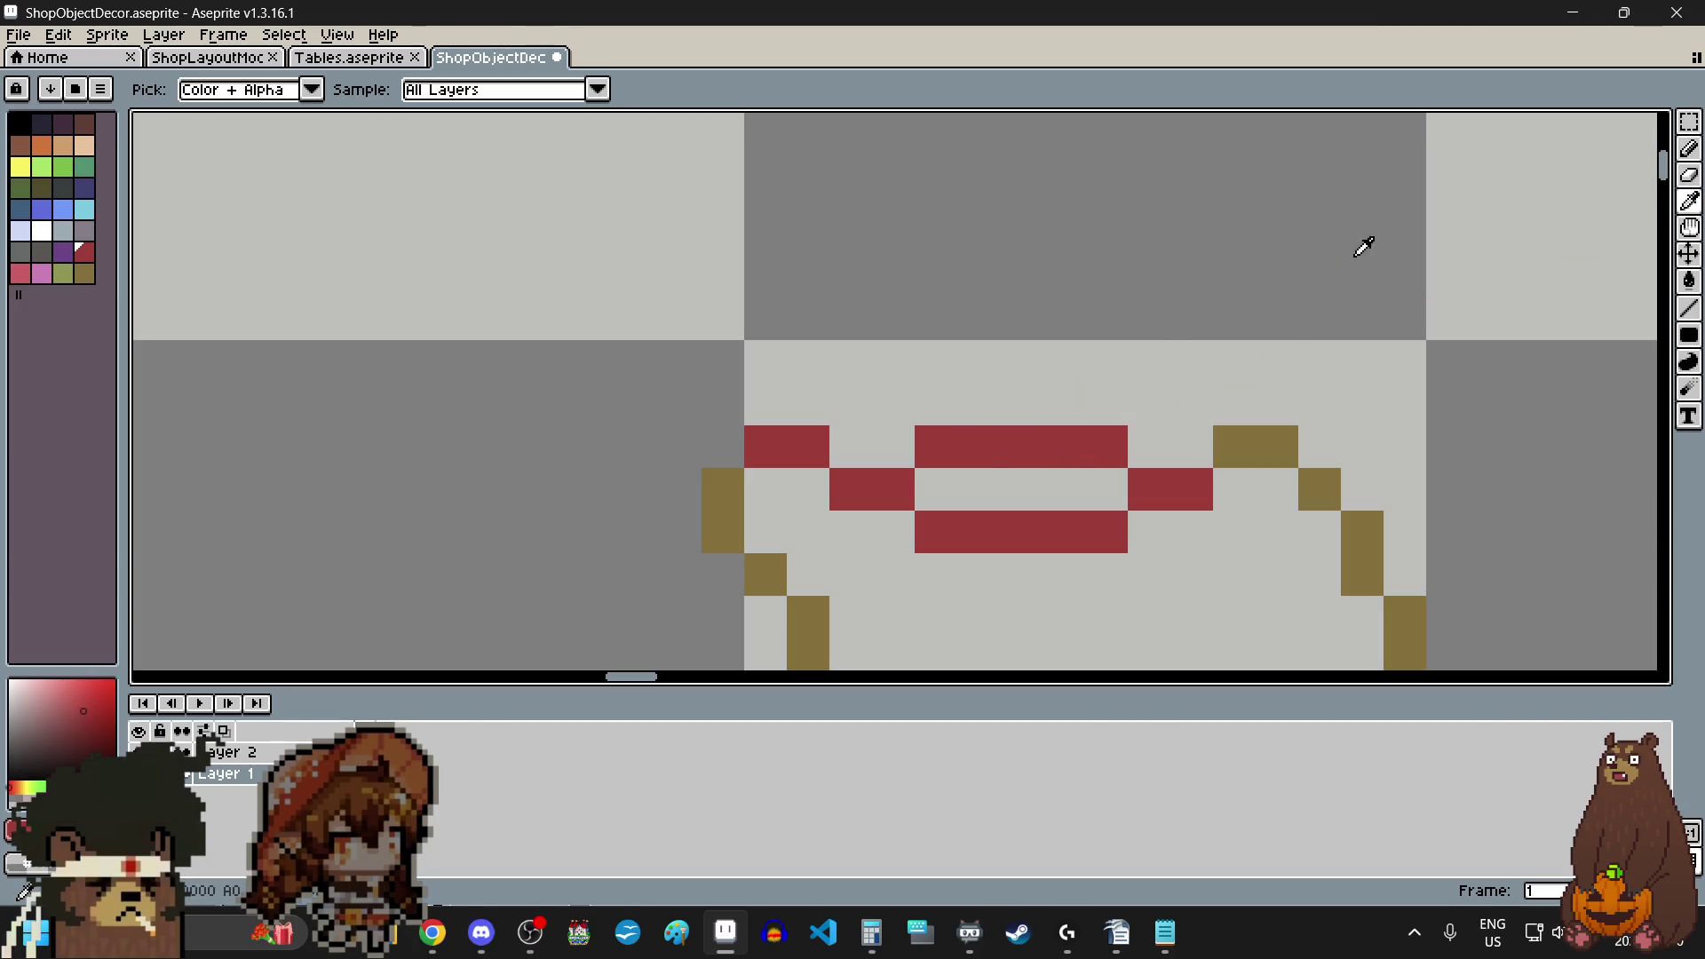
- Erase the two leftmost red pixels and stray upper-left brown pixels, then sample the brown outline
key("b")
left_click_drag(766, 448, 807, 445)
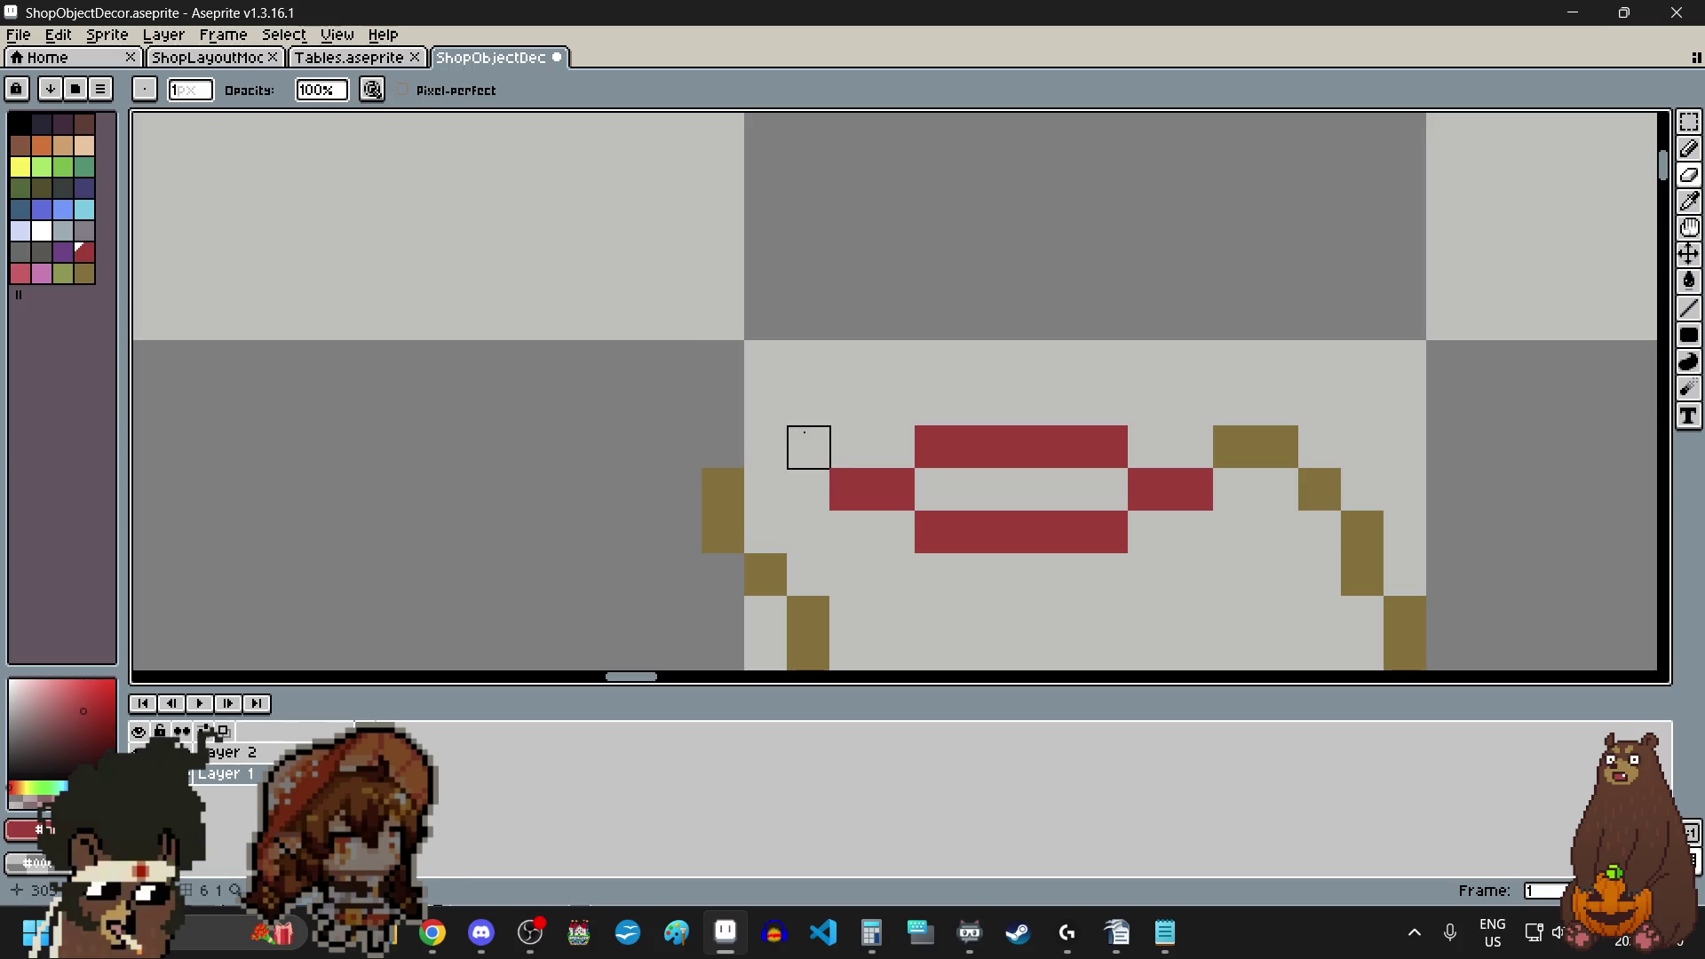
scroll(807, 444, "down", 3)
scroll(776, 385, "up", 2)
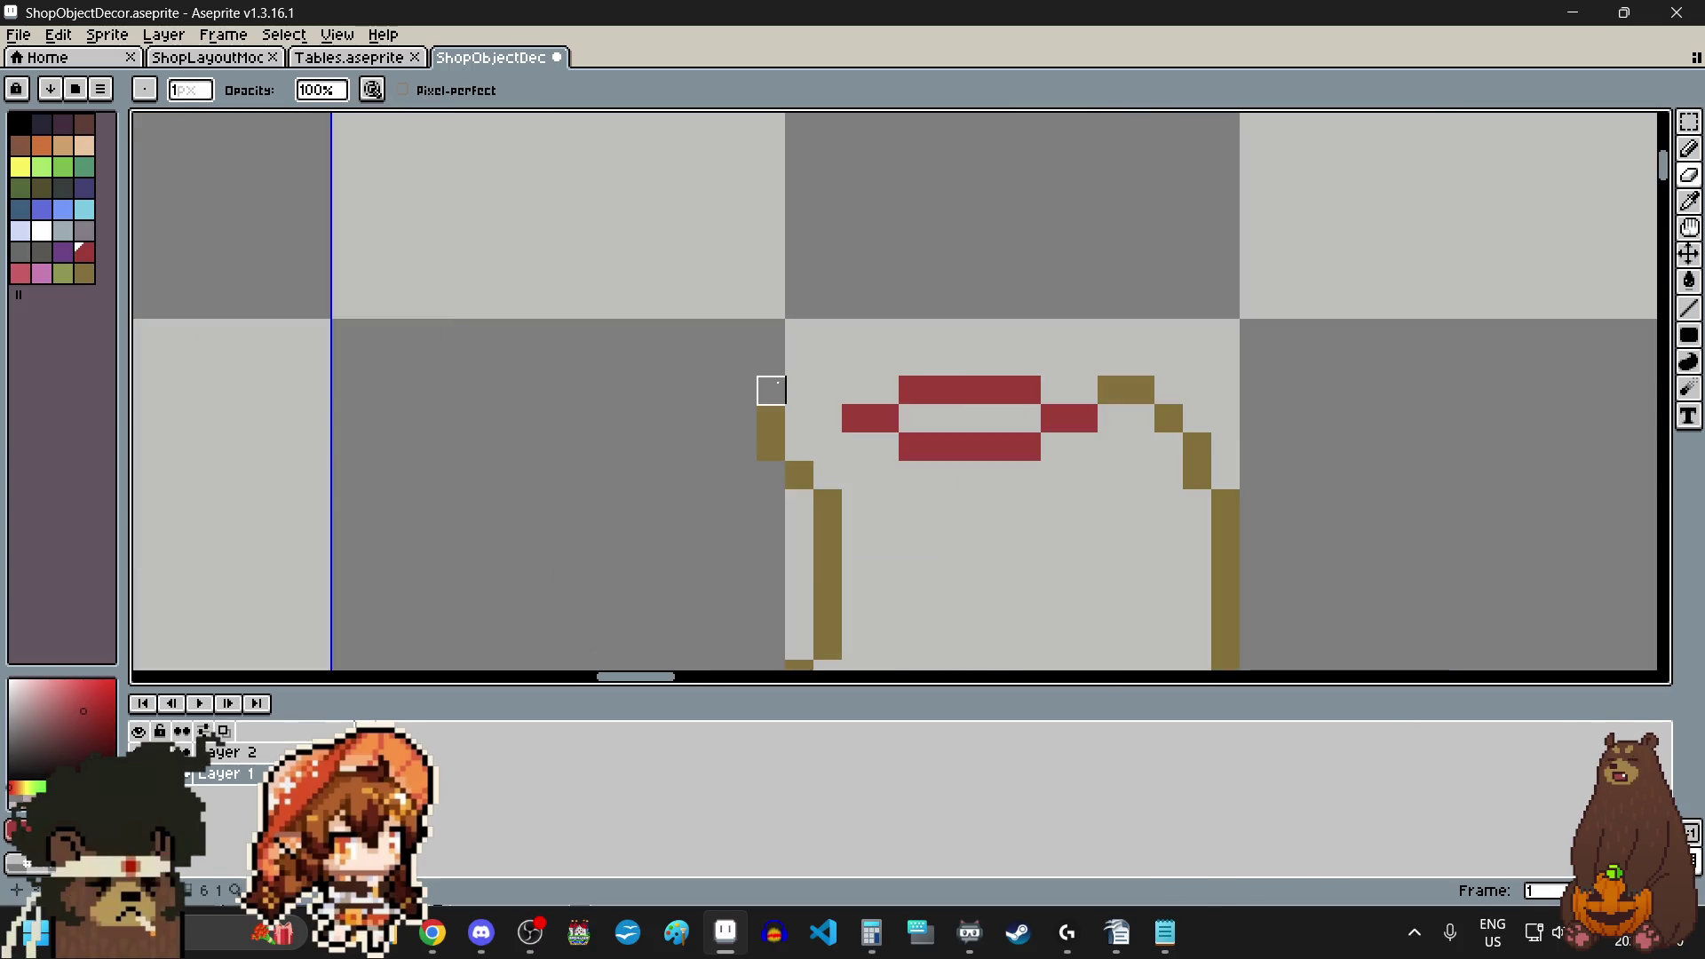
left_click_drag(771, 389, 771, 476)
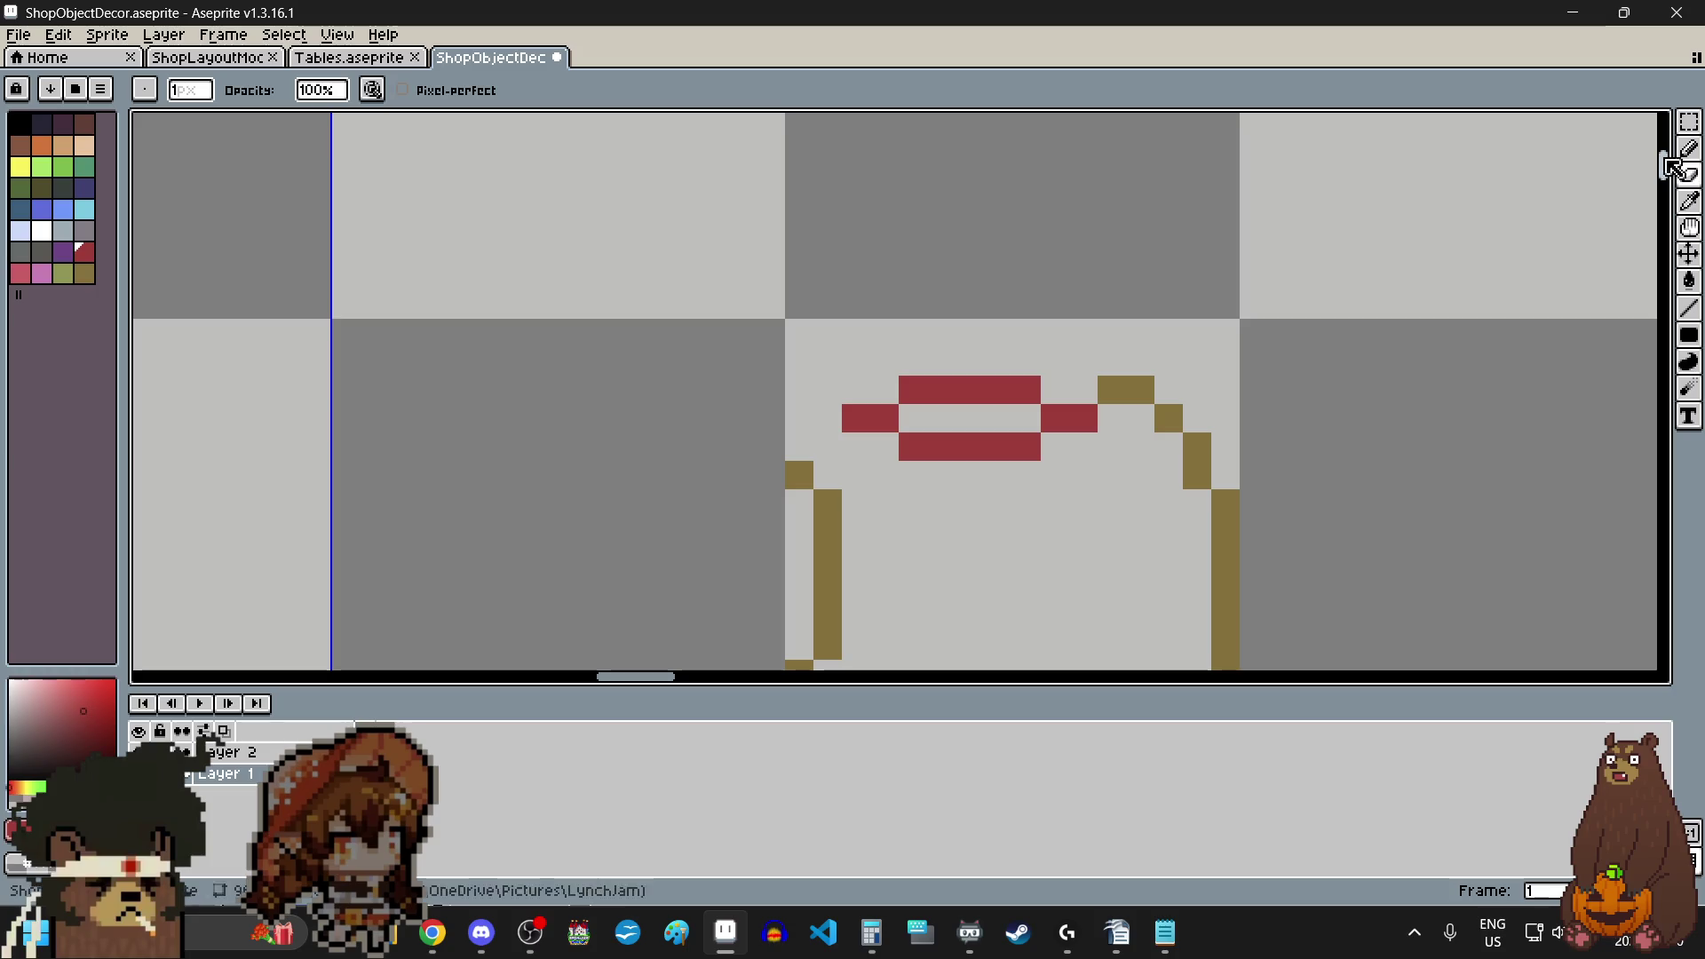
key("i")
left_click(1181, 407)
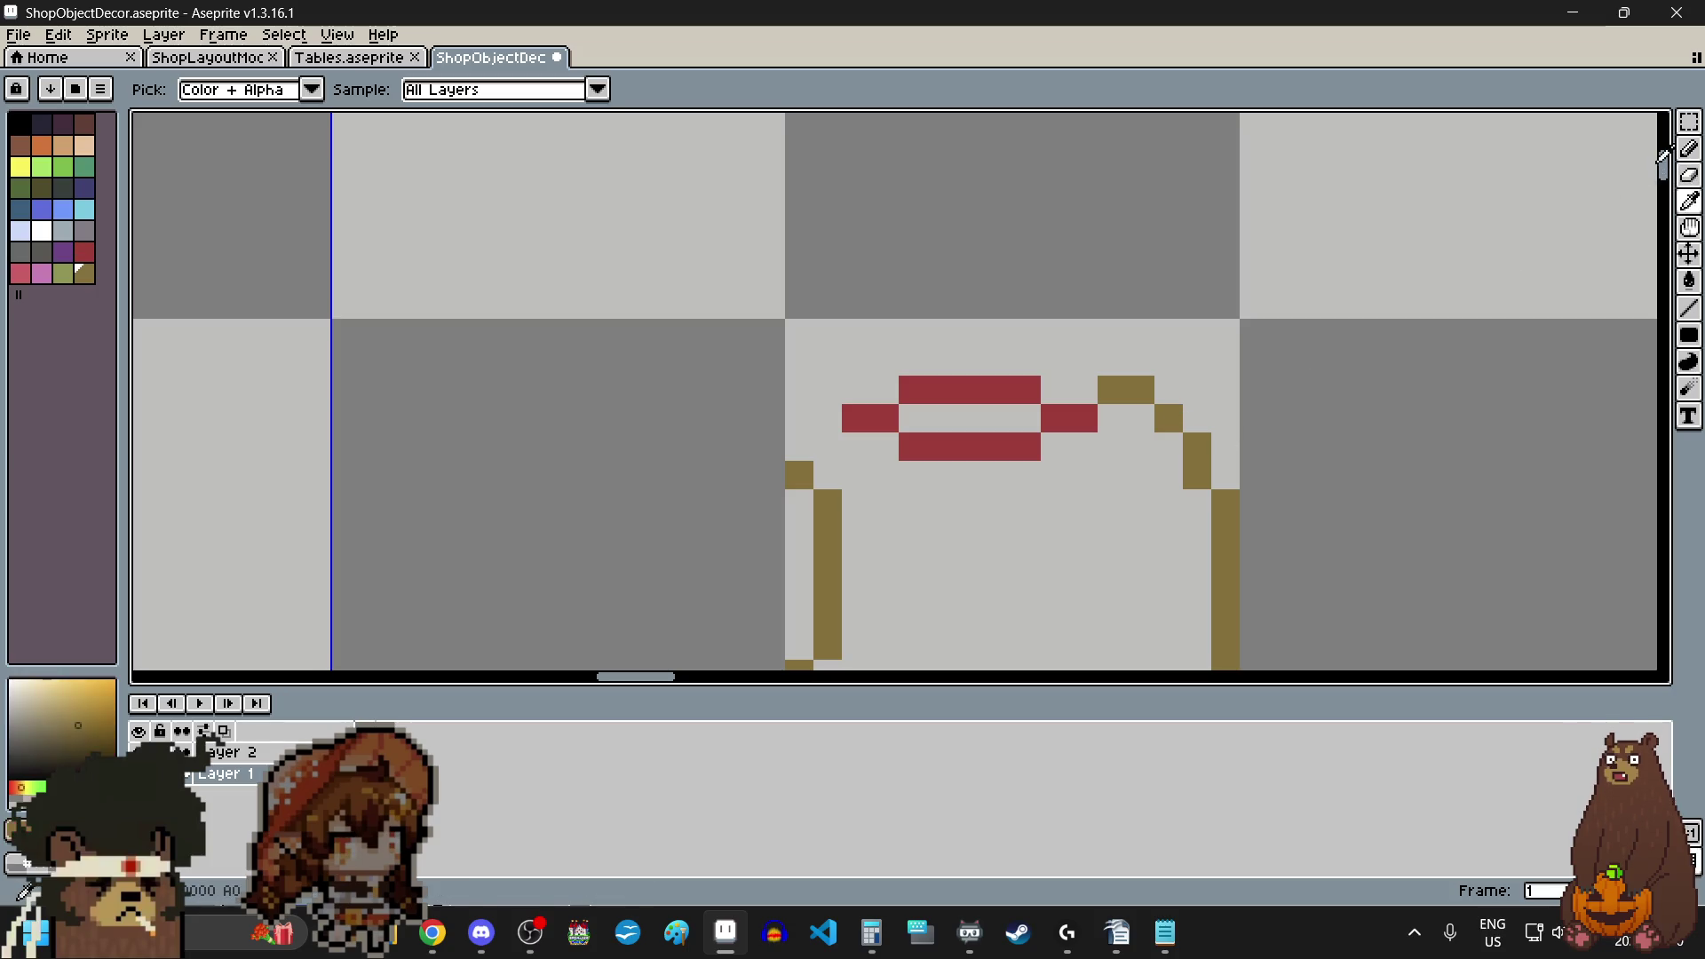
- Patch the sack's left outline with brown pixels, erasing one misplaced pixel and filling the gap
left_click(1688, 148)
left_click(630, 163)
left_click(629, 333)
scroll(982, 441, "down", 1)
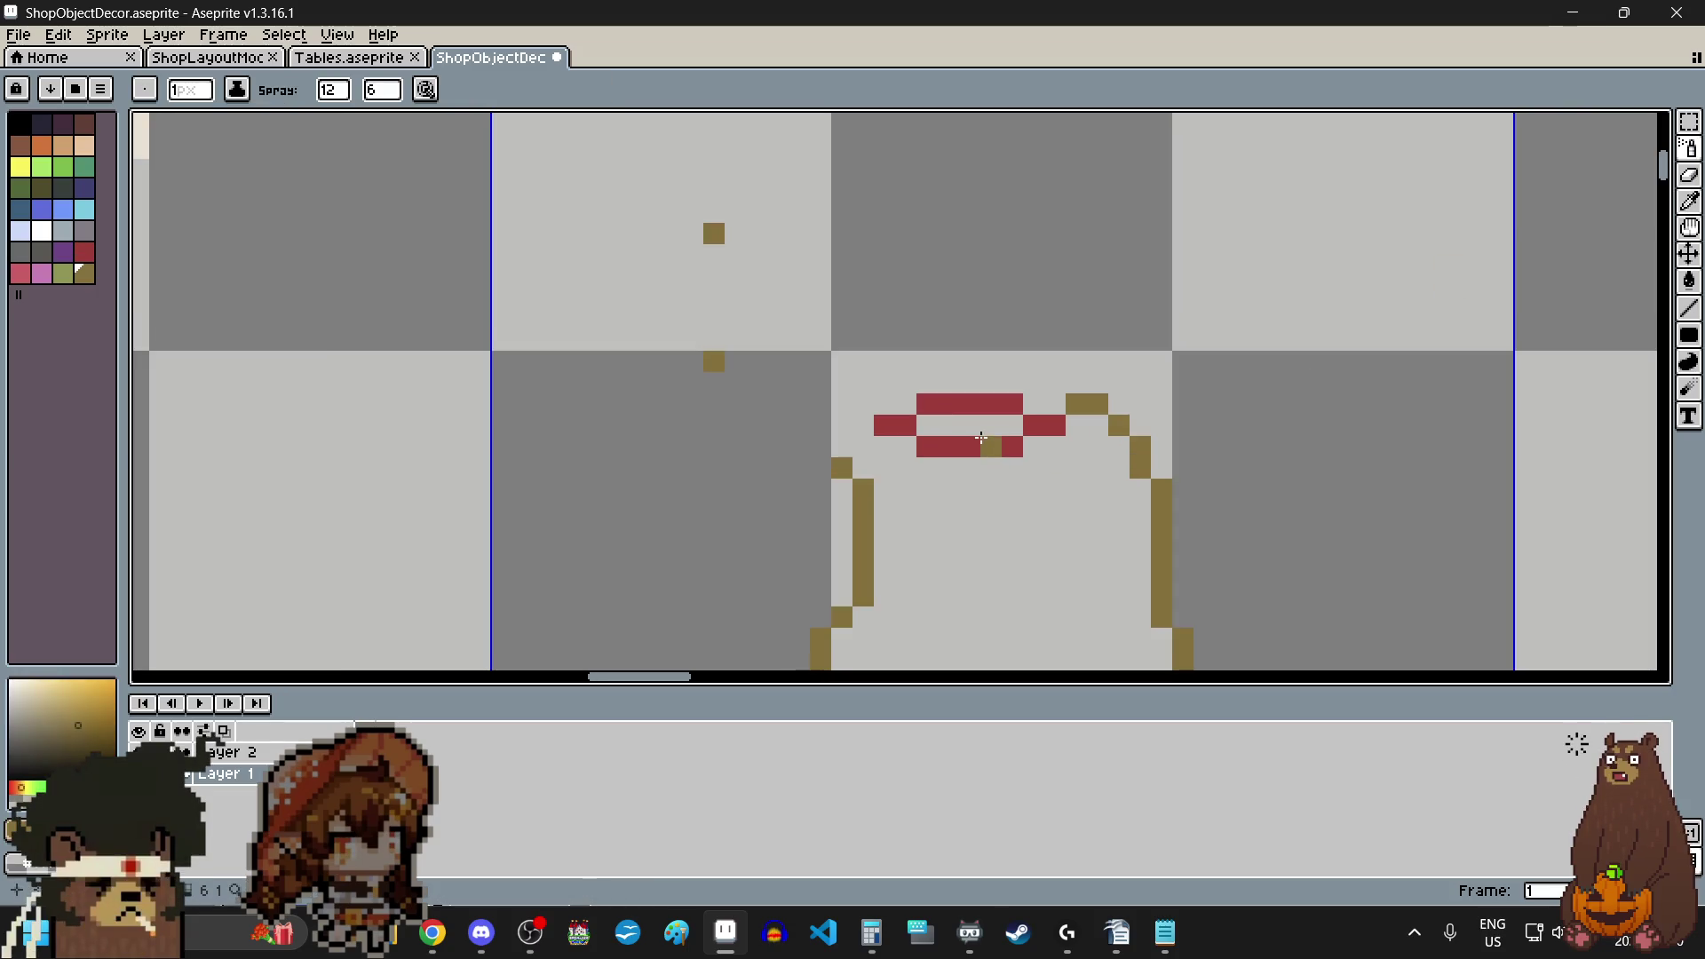
scroll(980, 440, "up", 2)
scroll(973, 442, "down", 5)
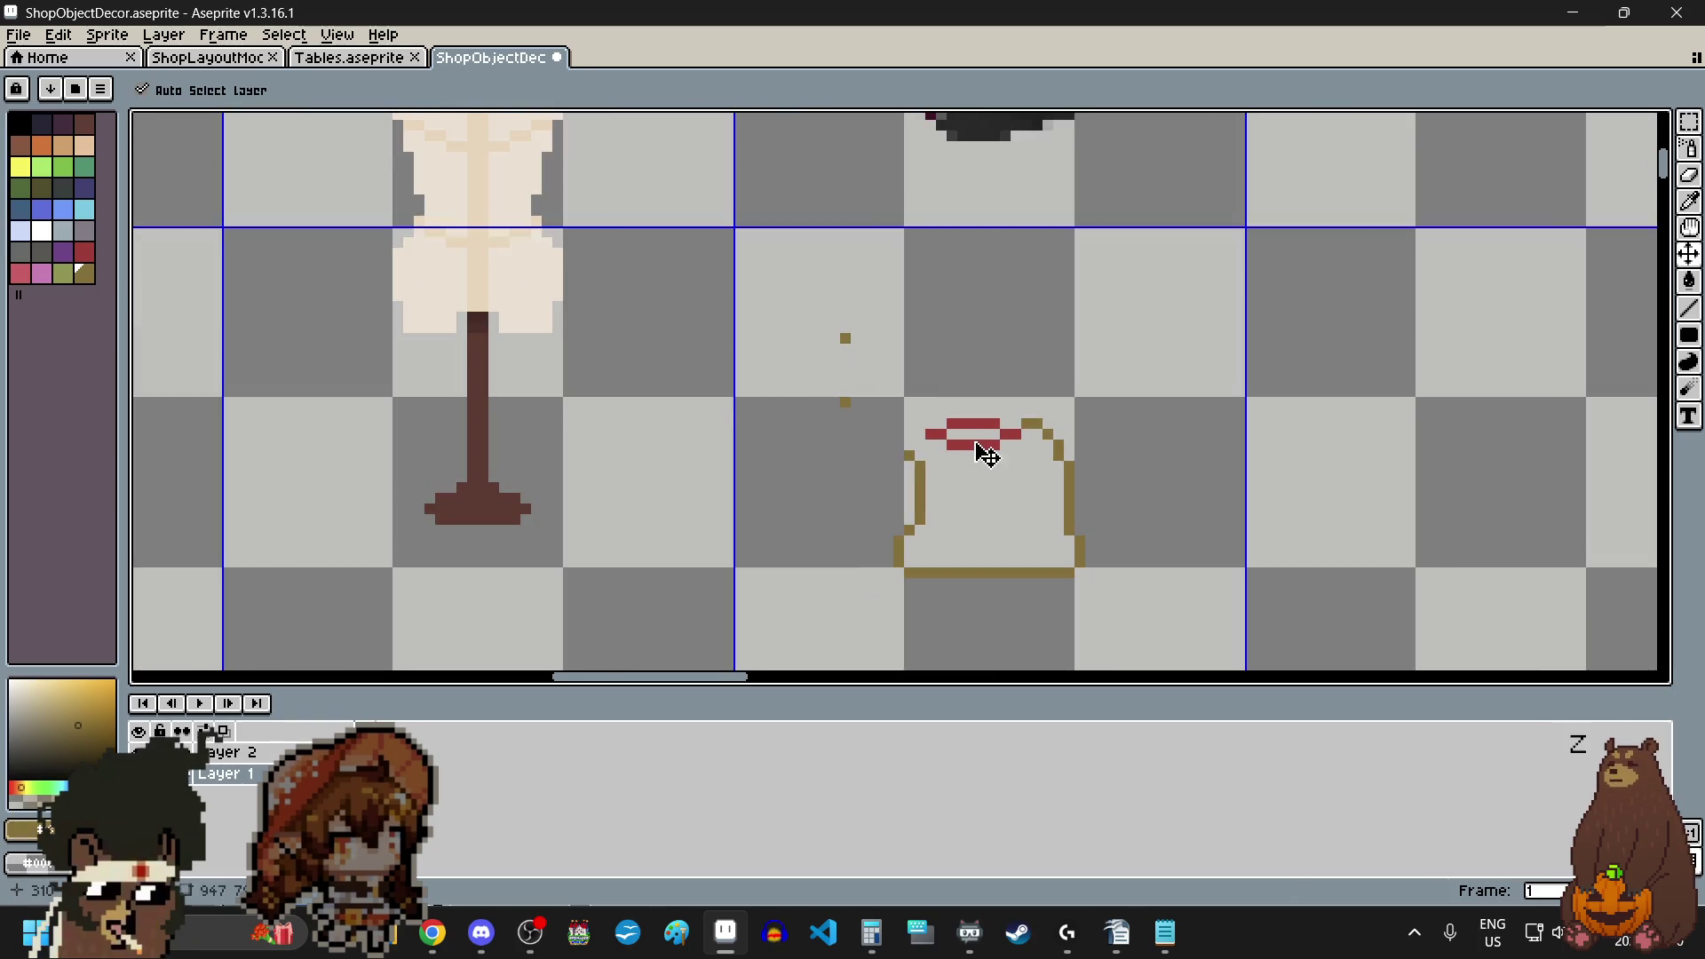
left_click(1636, 156)
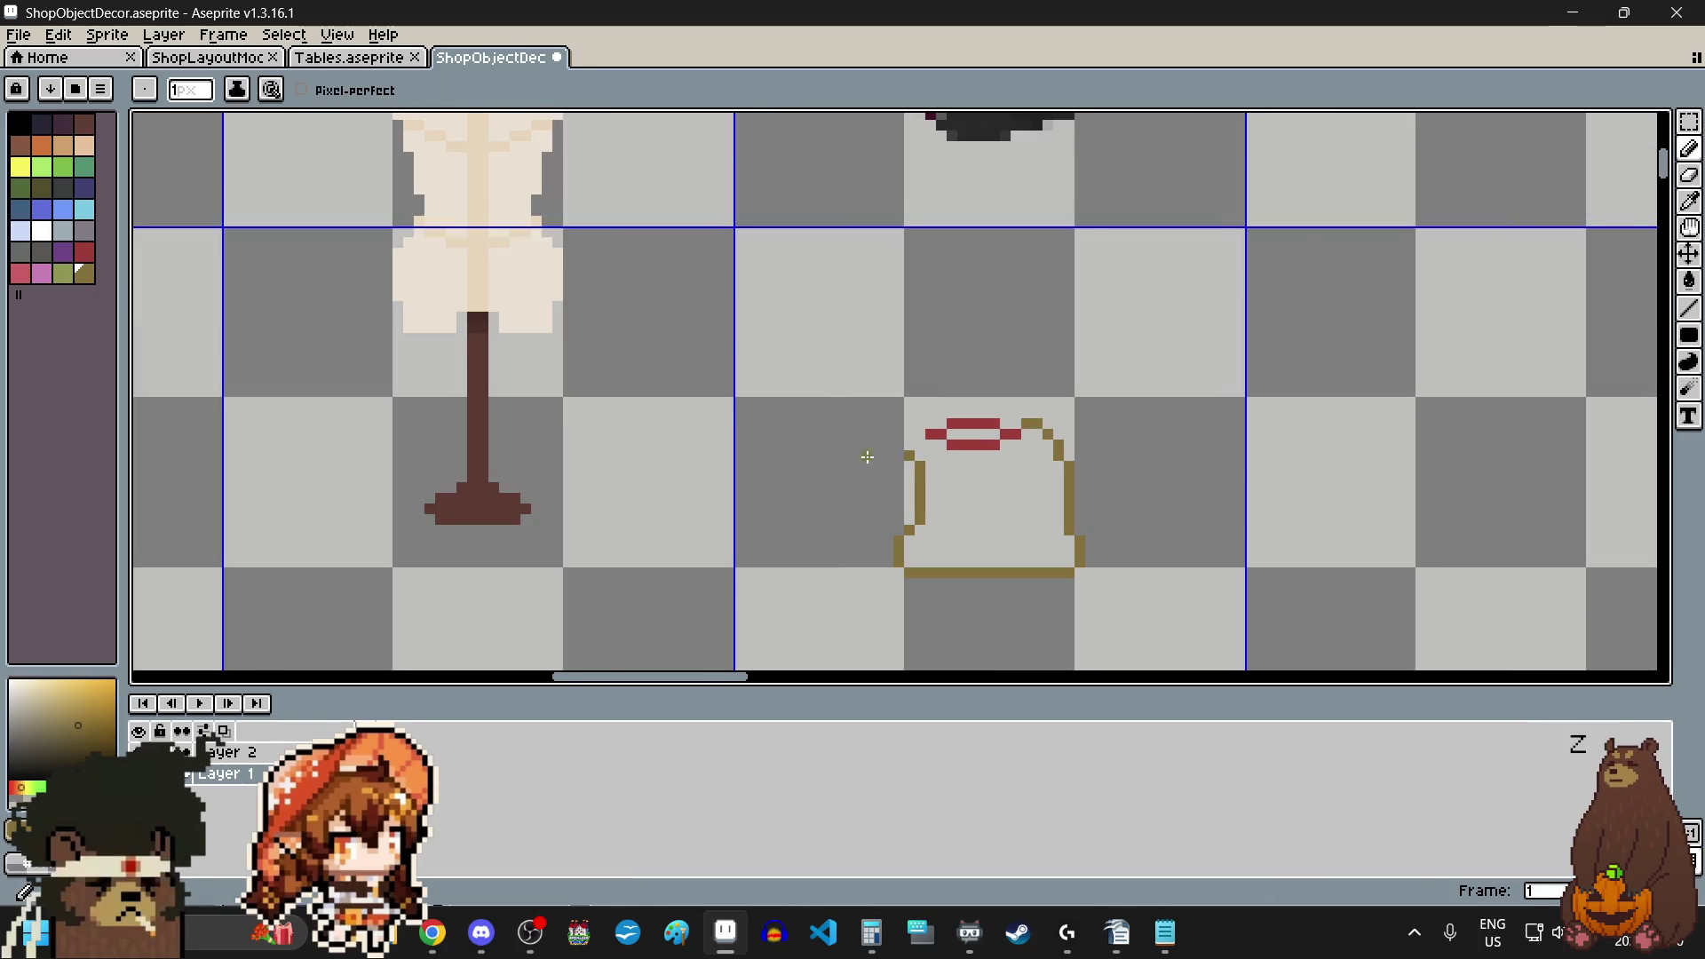
scroll(852, 467, "up", 4)
scroll(1215, 349, "down", 6)
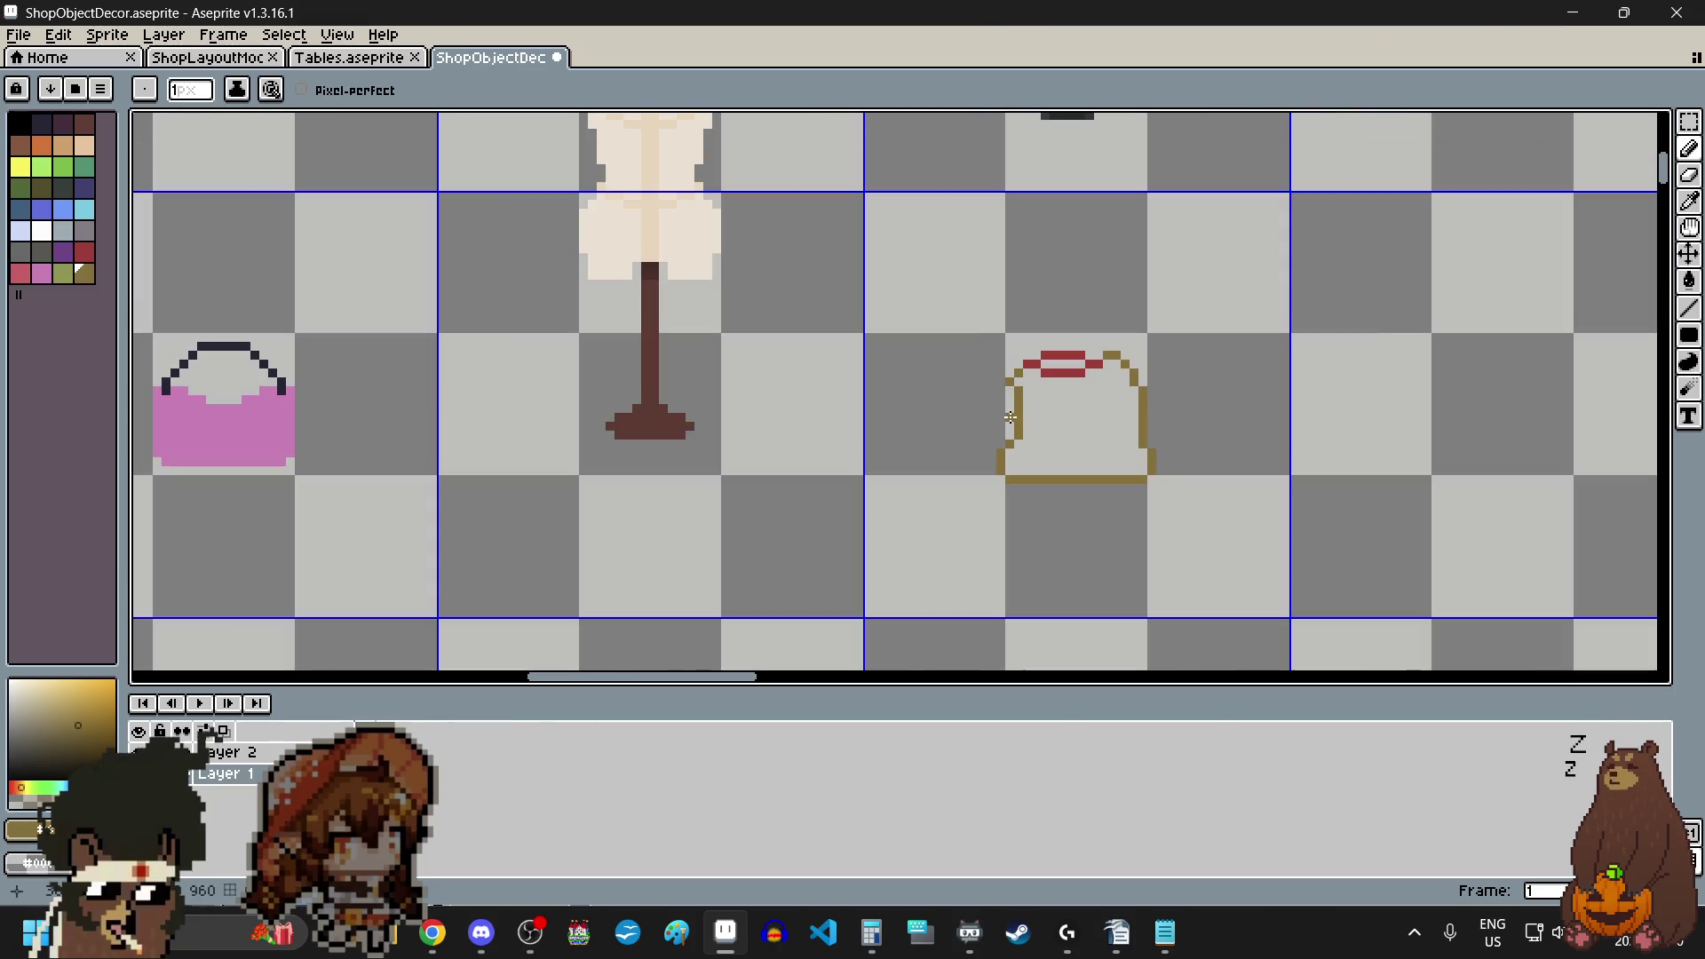
scroll(1101, 355, "up", 4)
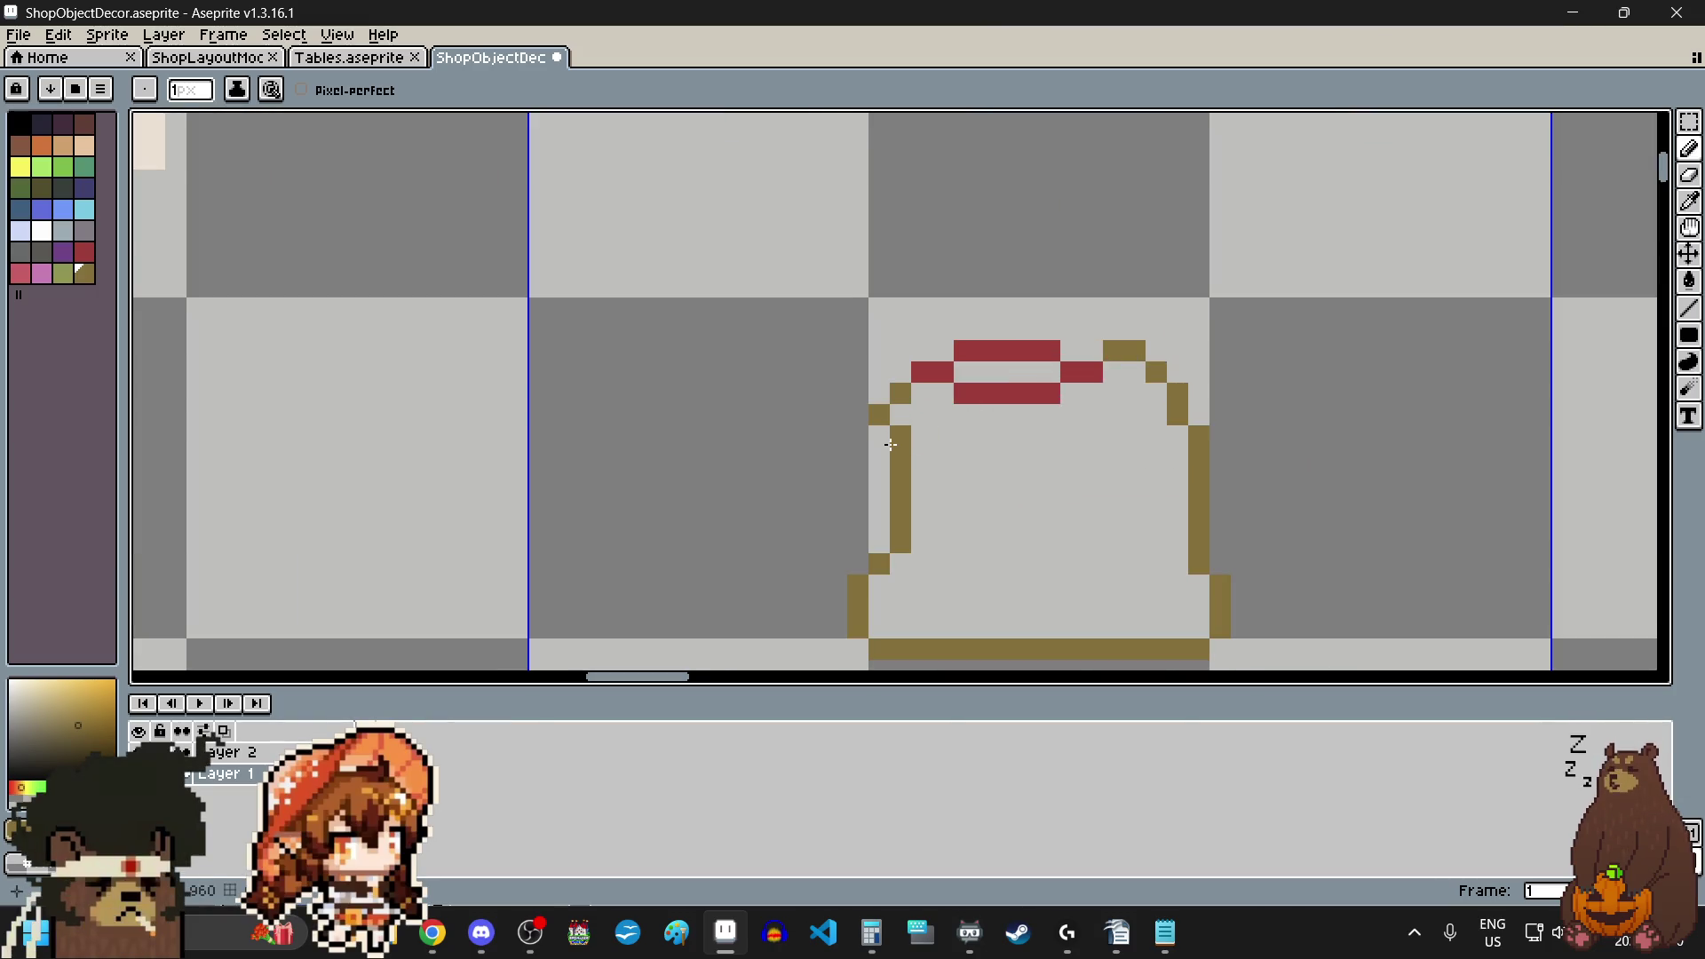
scroll(890, 443, "up", 1)
left_click(869, 427)
left_click(1687, 176)
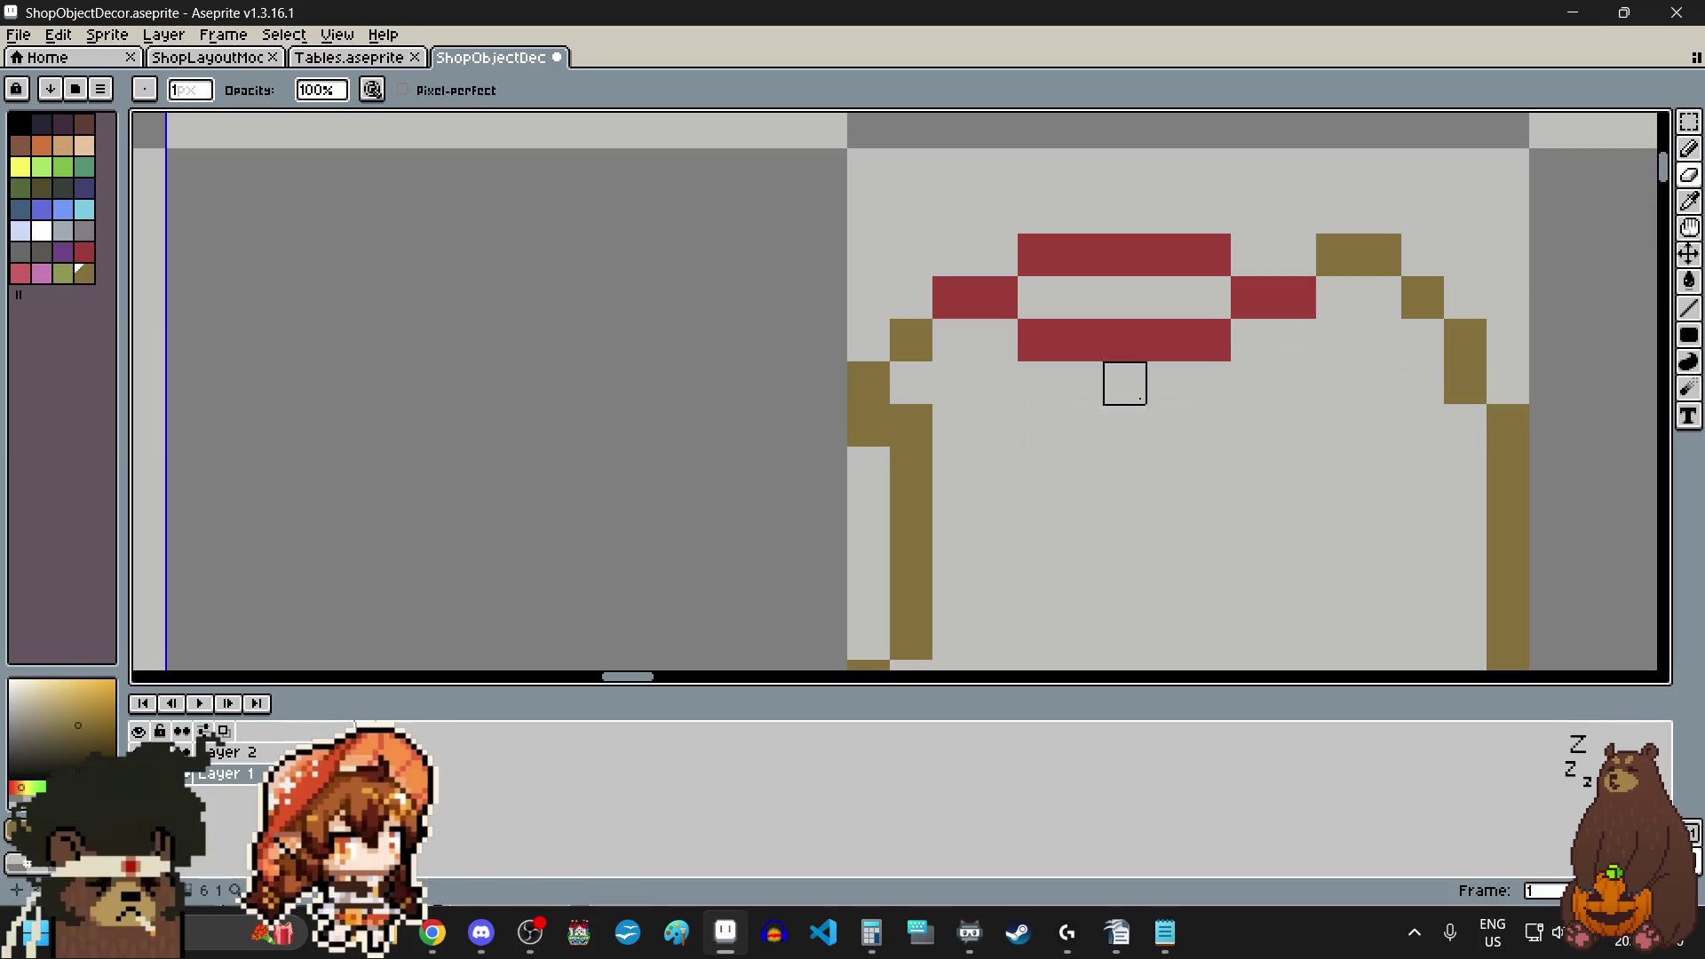
left_click(912, 427)
scroll(1000, 469, "down", 3)
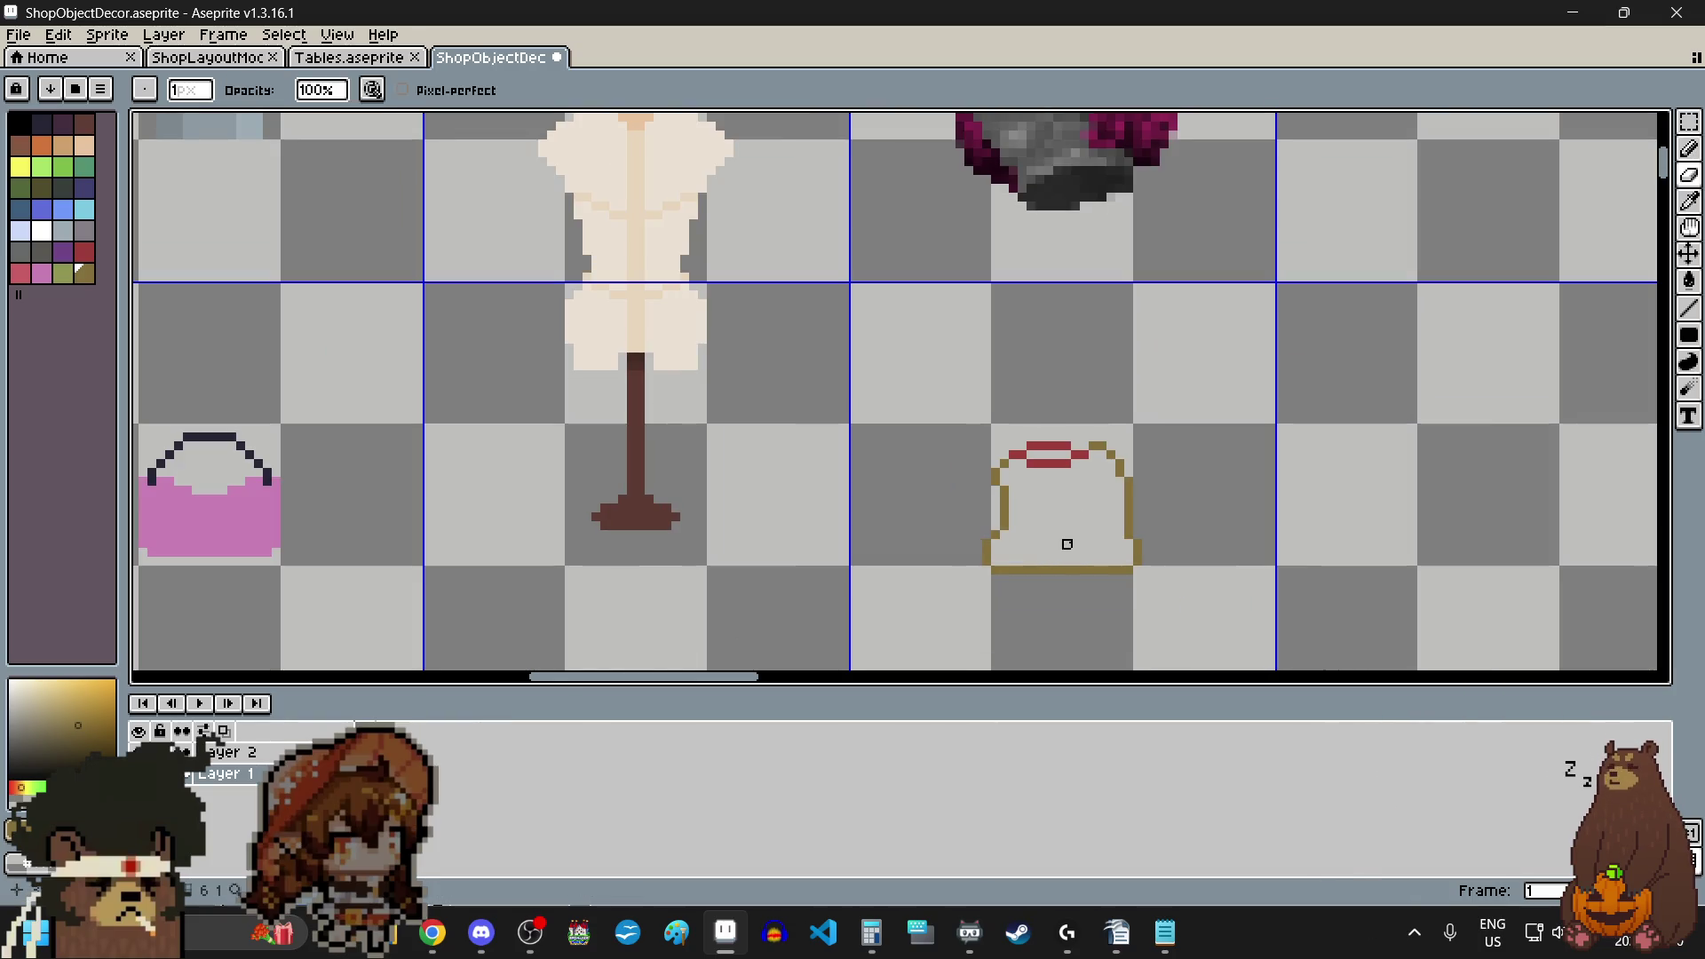
scroll(1065, 544, "up", 2)
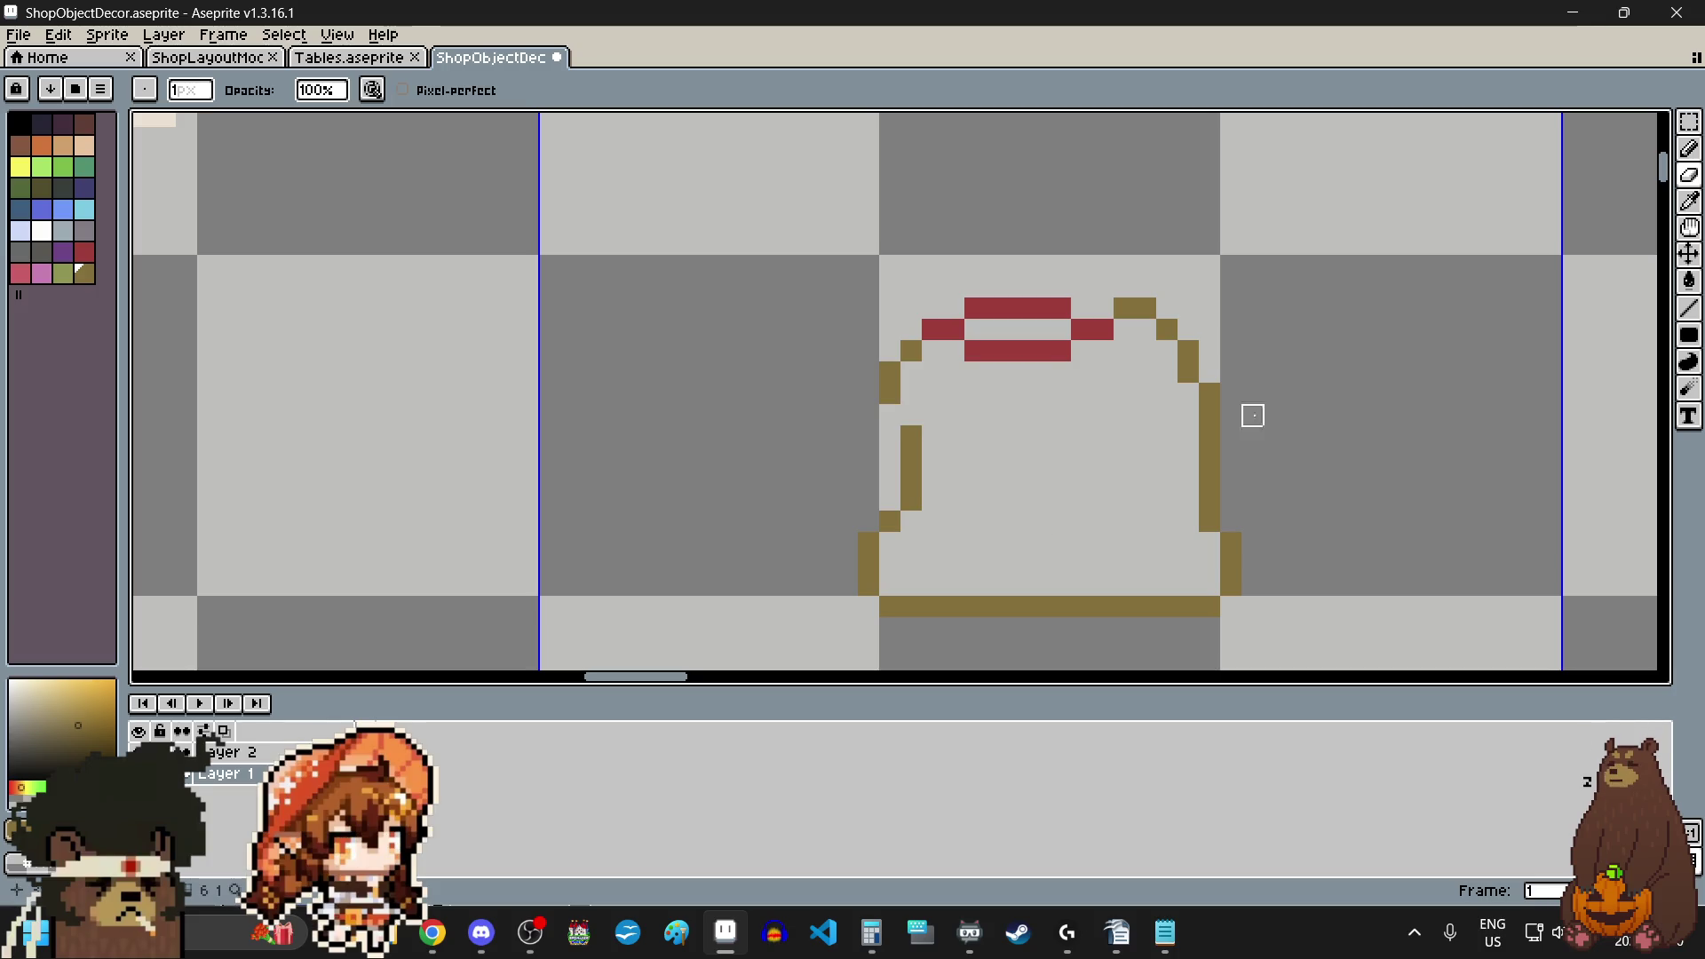
left_click(1687, 151)
left_click(911, 414)
scroll(1018, 501, "down", 2)
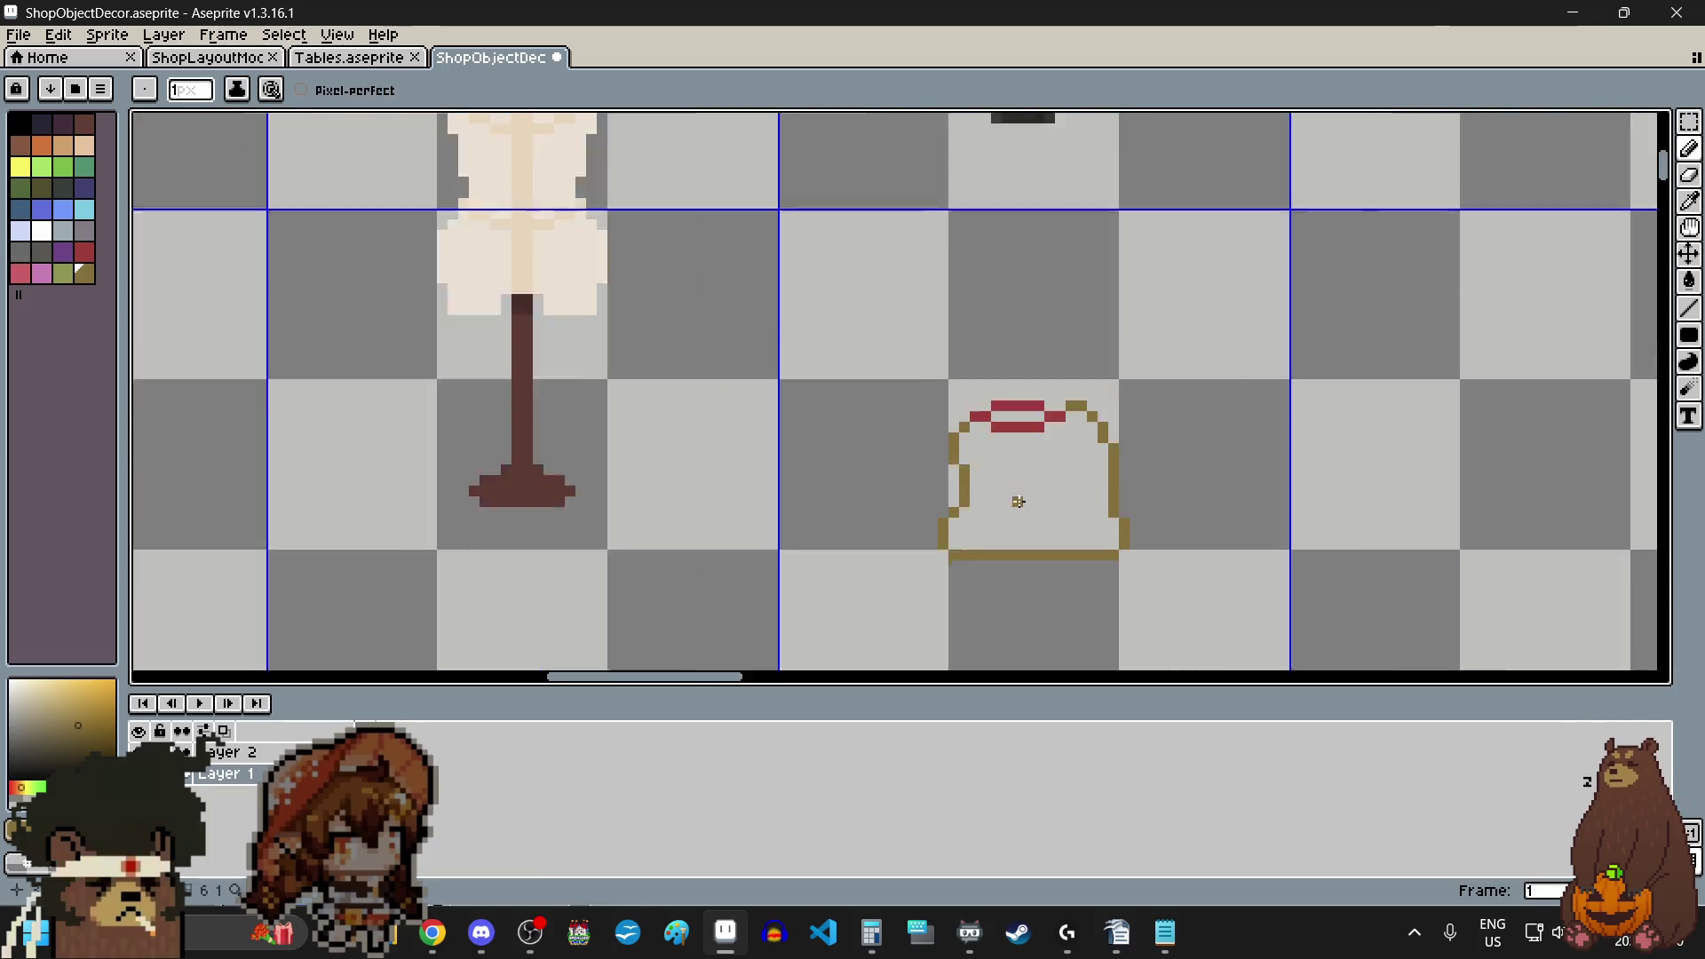
scroll(1019, 501, "down", 2)
scroll(1018, 502, "up", 3)
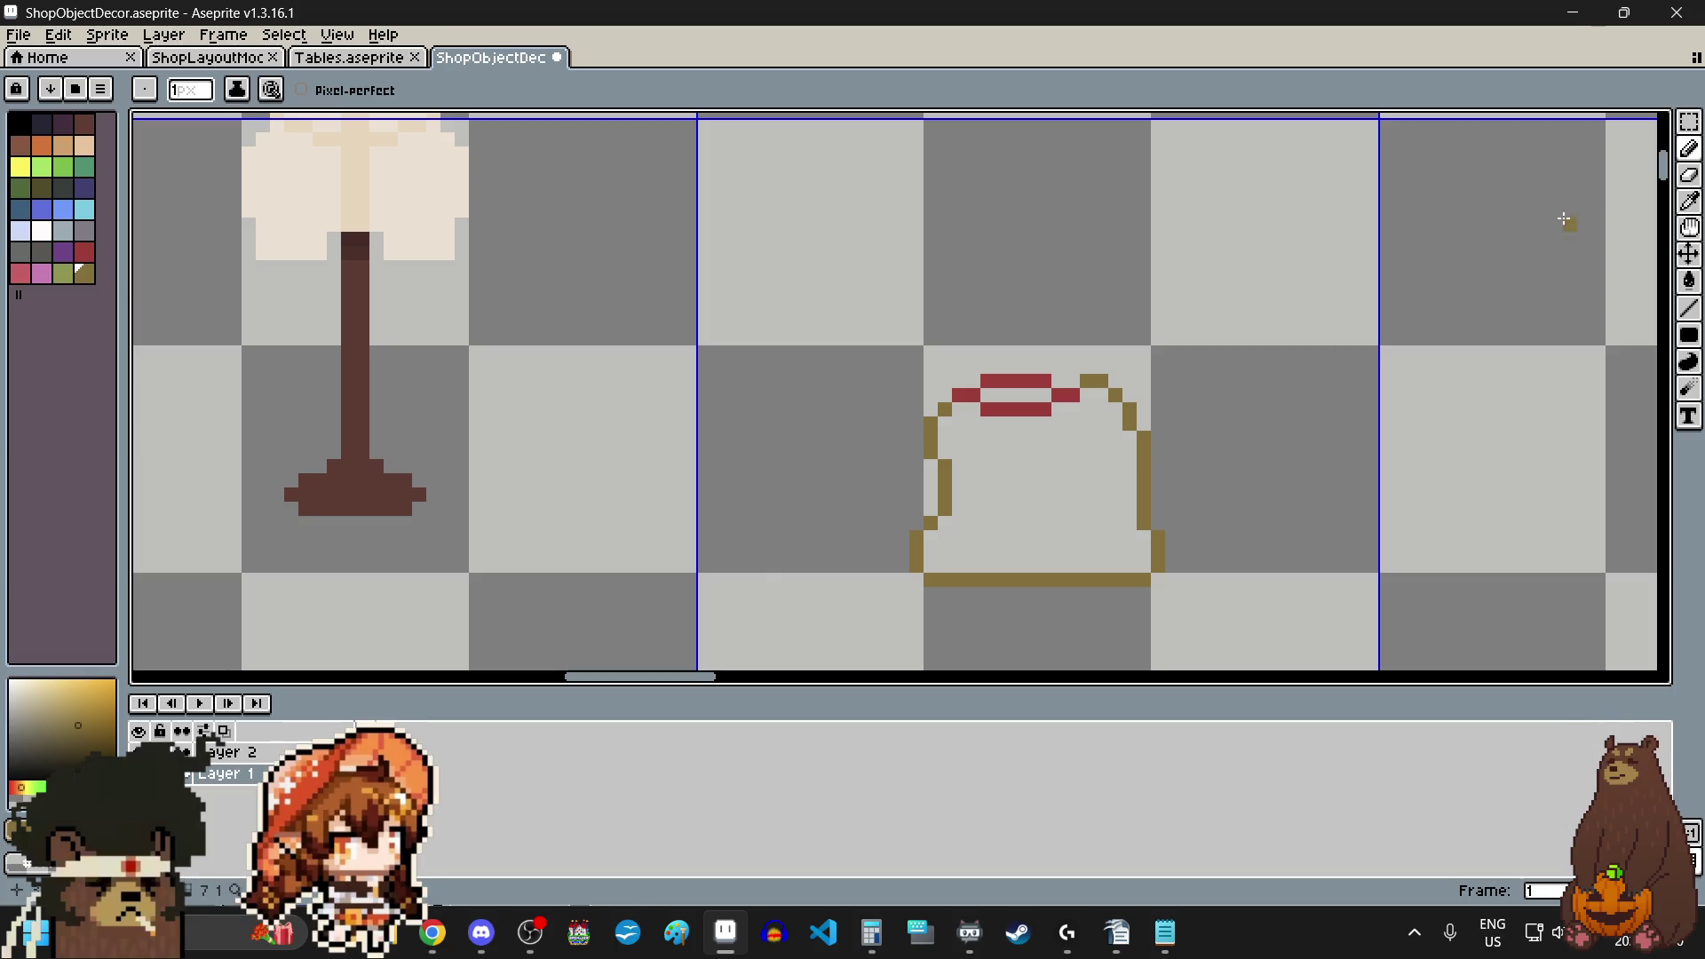
- Marquee-select the sack's top with the drawstring and move it up two pixels
left_click(1688, 122)
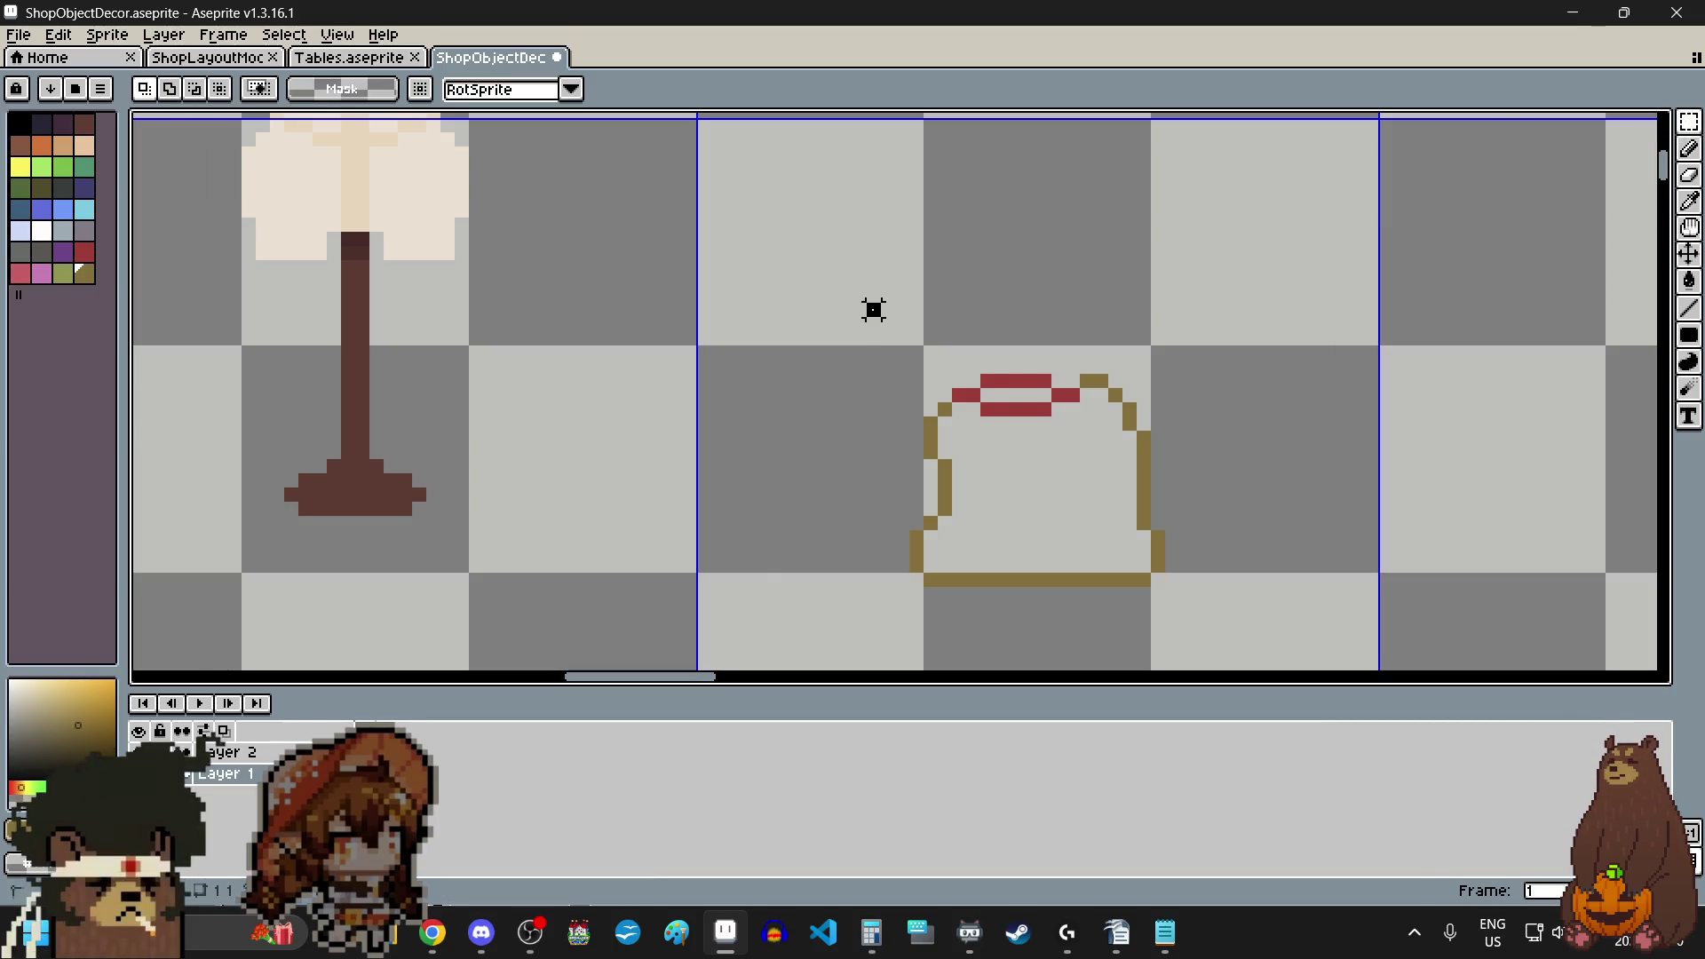
left_click_drag(862, 298, 1210, 492)
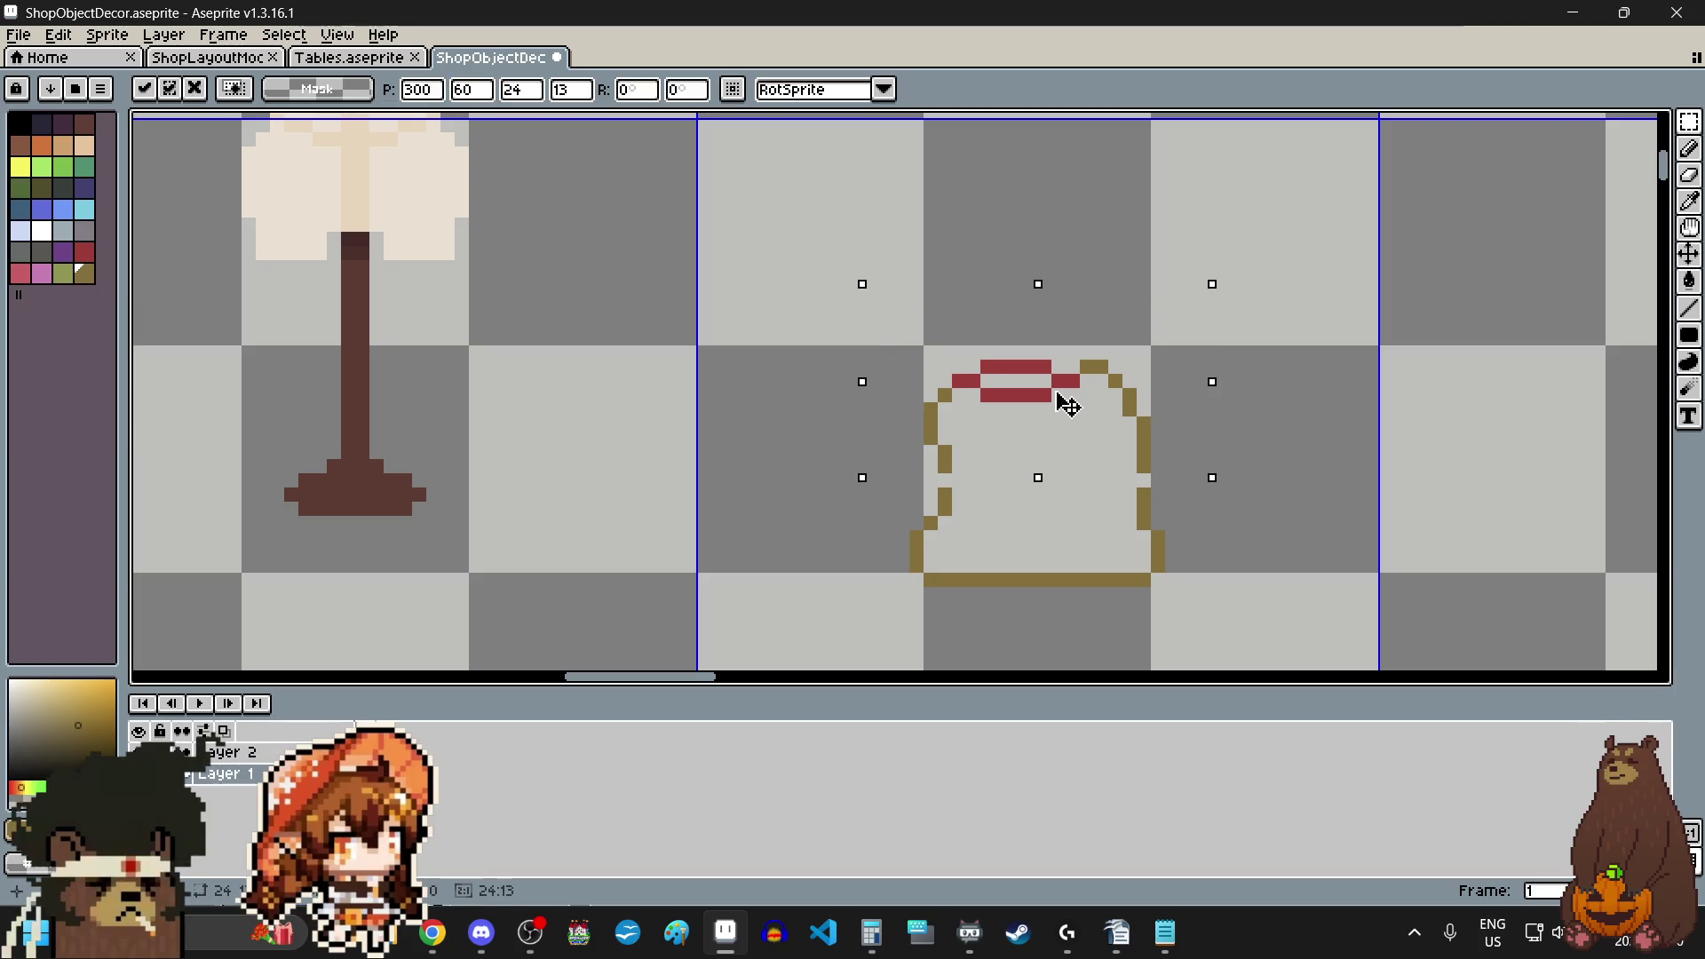
left_click_drag(1067, 399, 1066, 372)
- Drop the selection and paint the brown knot row across the red band with pixels above each end
left_click(1329, 523)
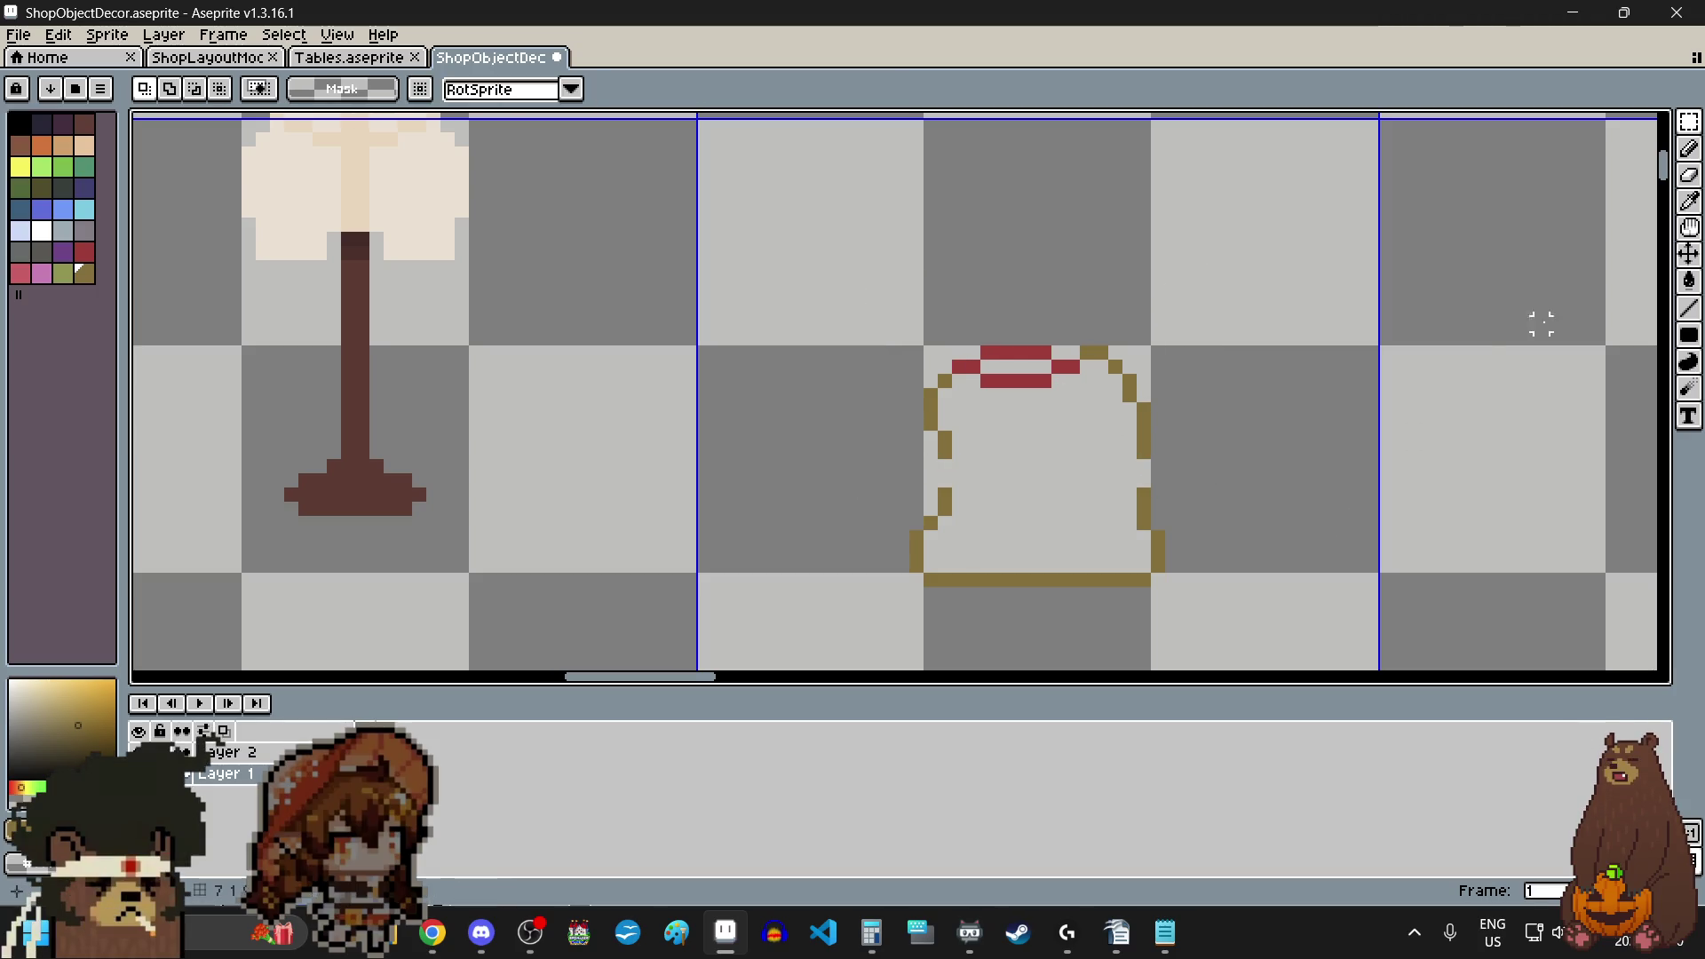
left_click(1690, 148)
scroll(941, 471, "up", 1)
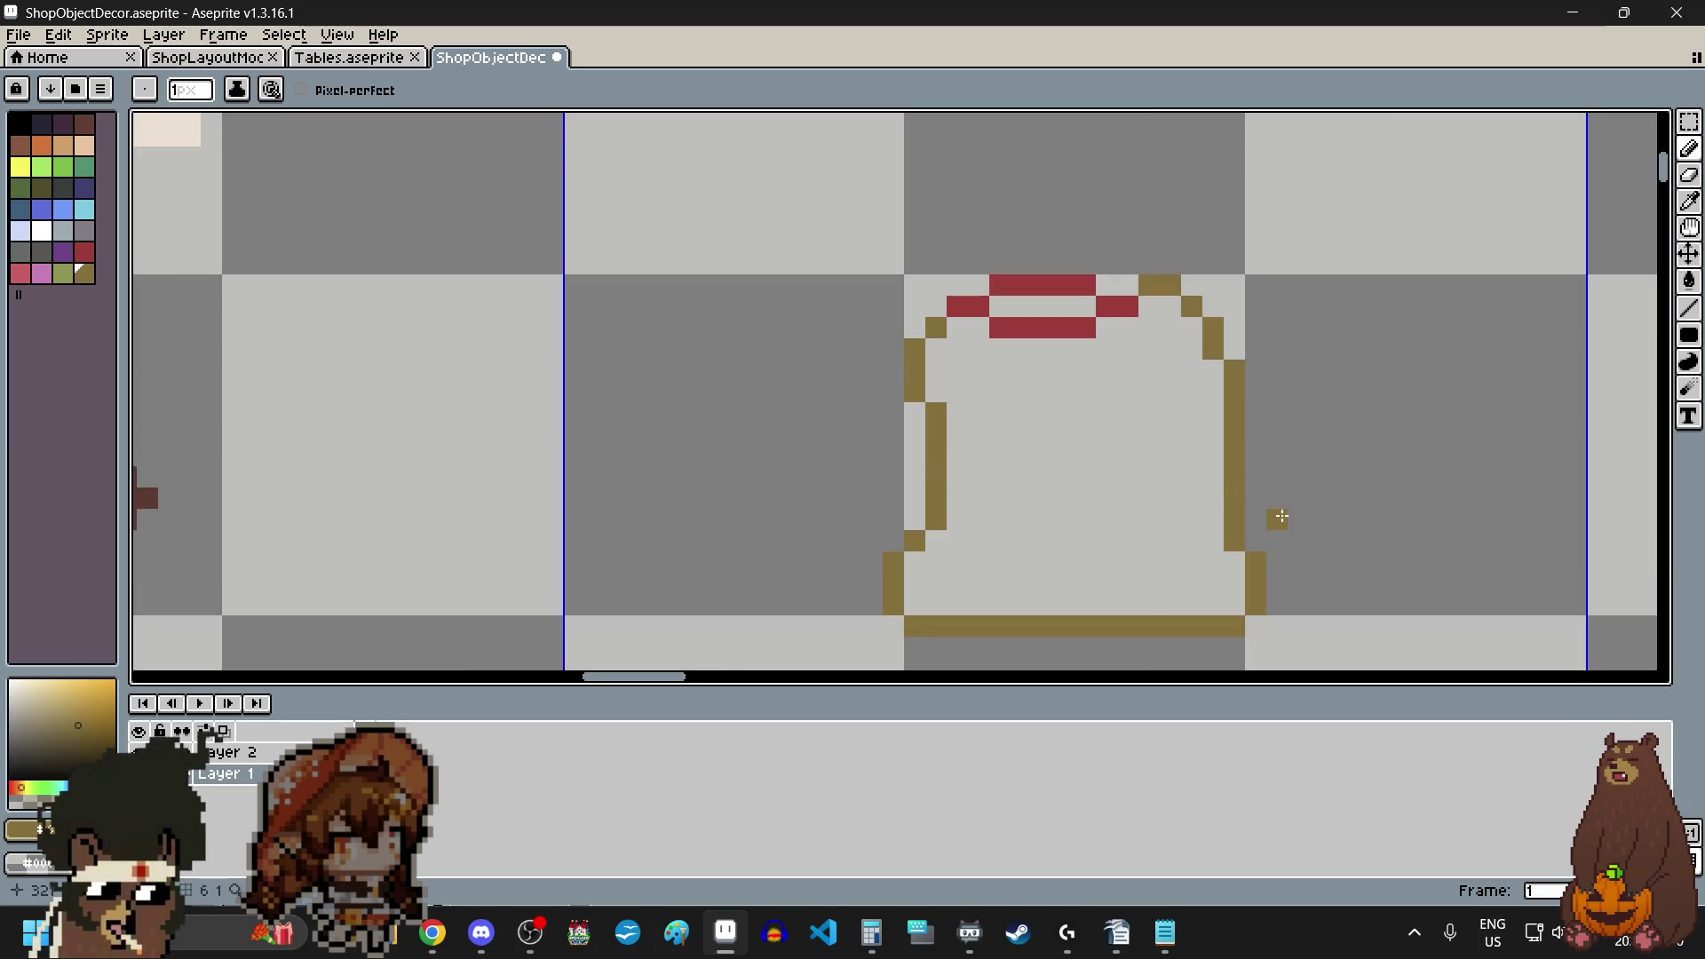
scroll(1027, 214, "up", 2)
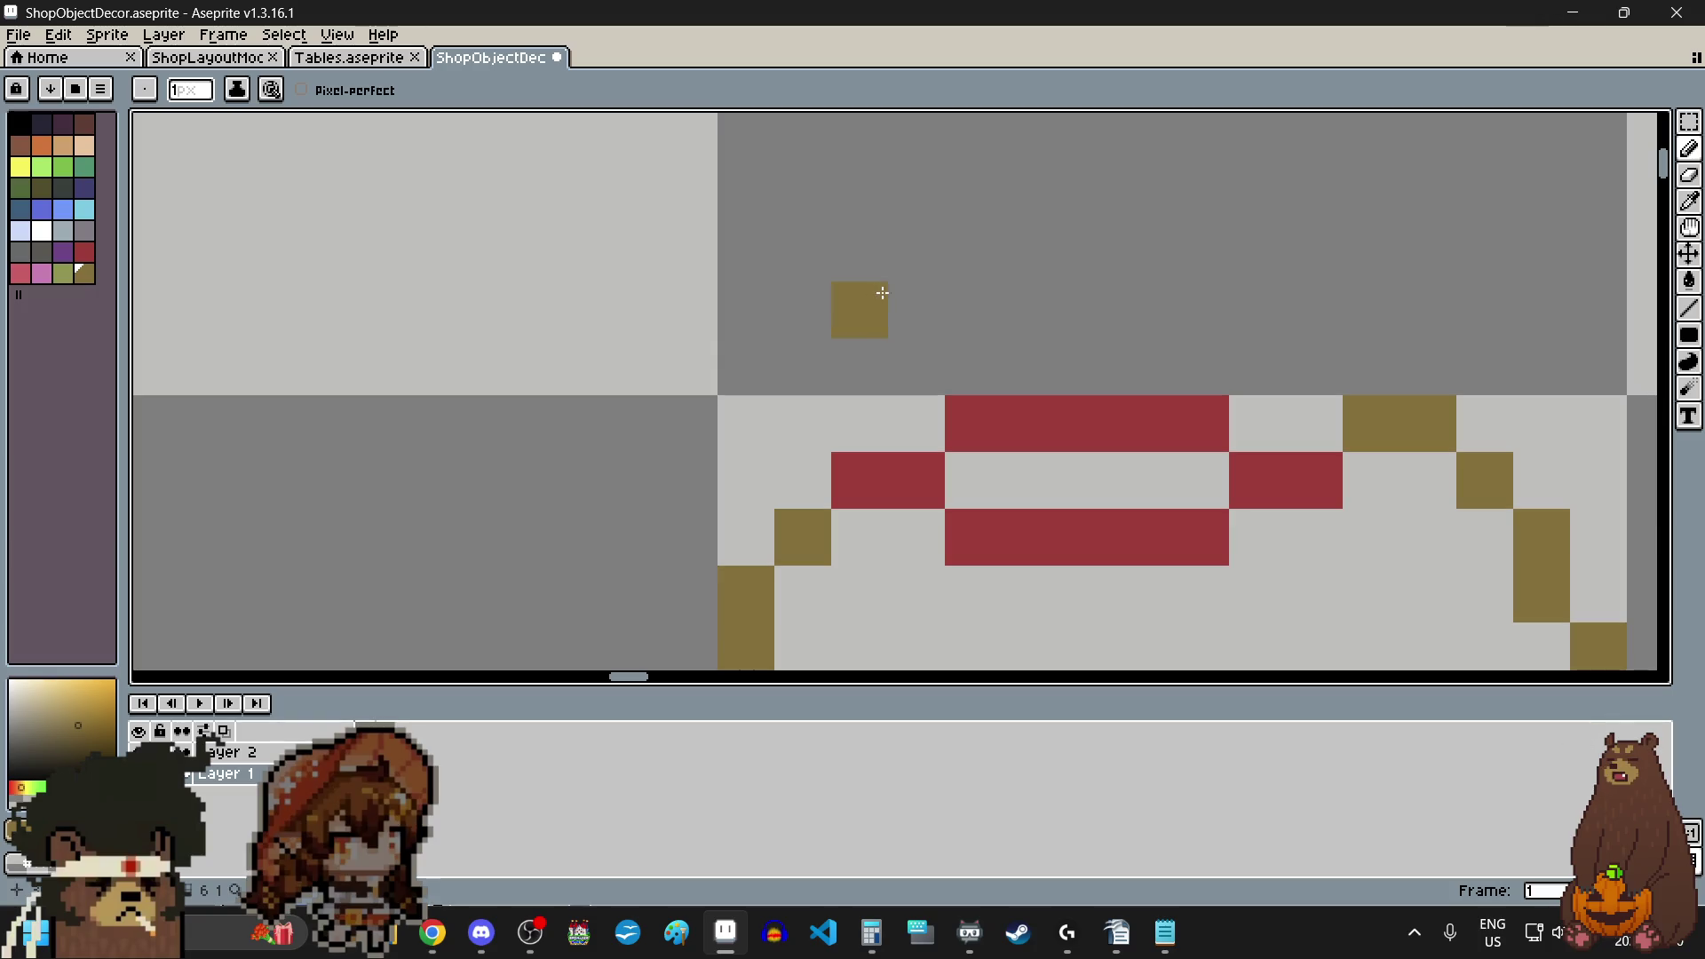
left_click(905, 357)
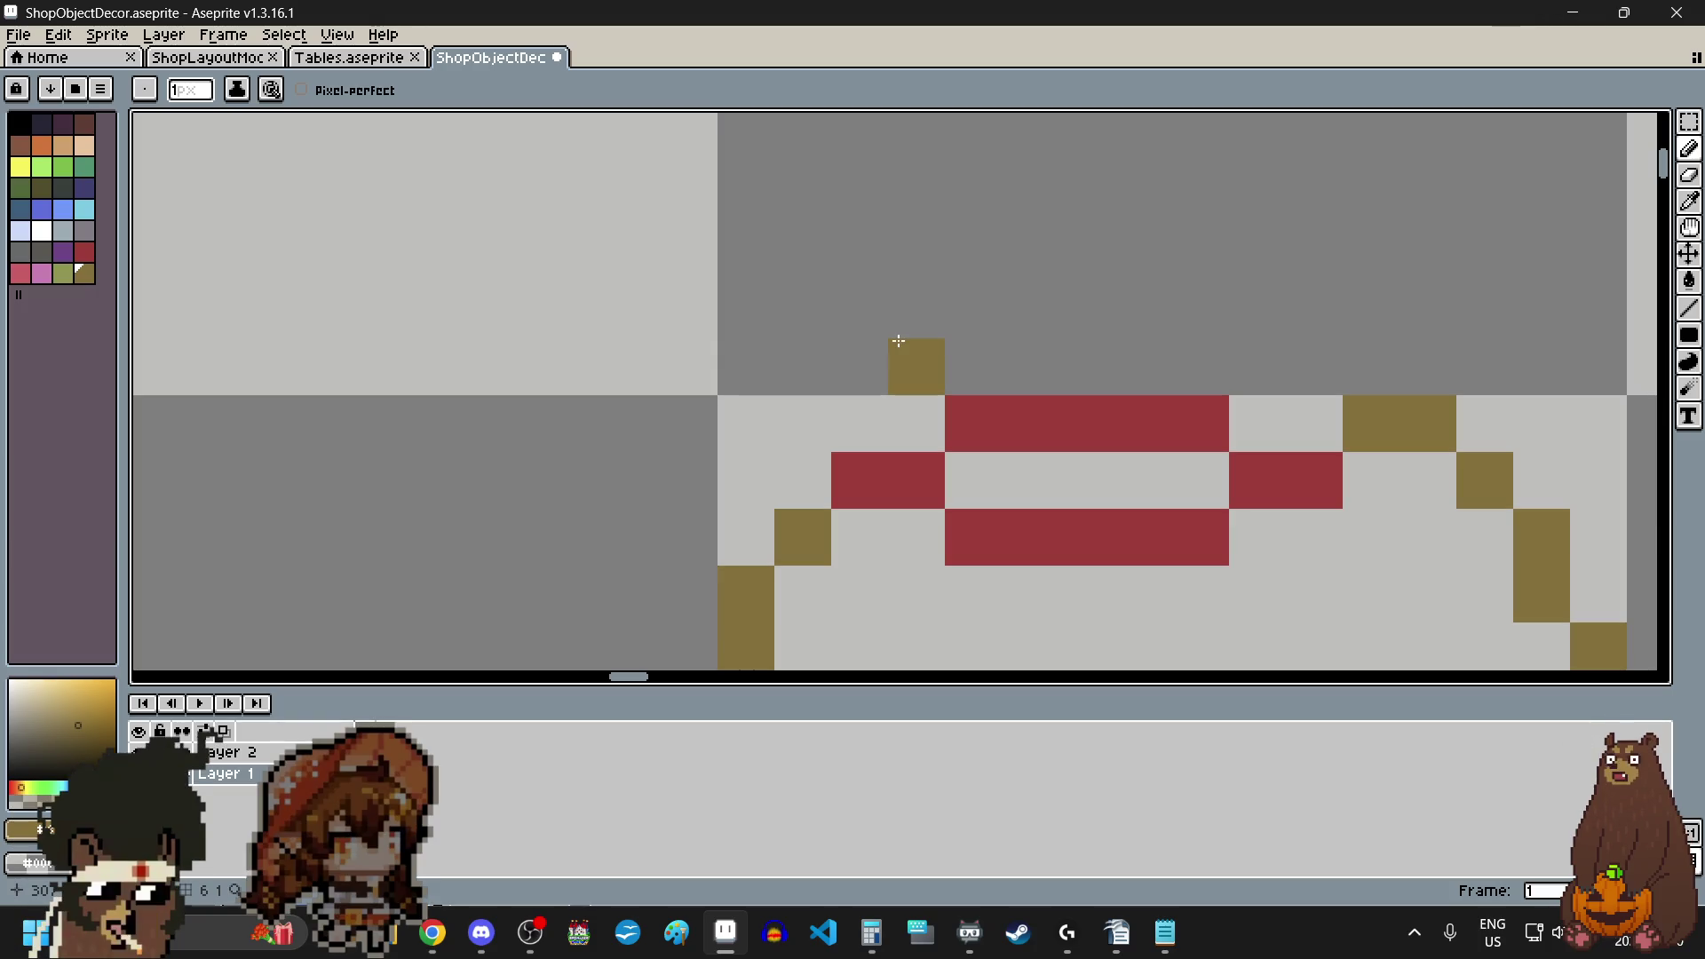
left_click(1258, 352)
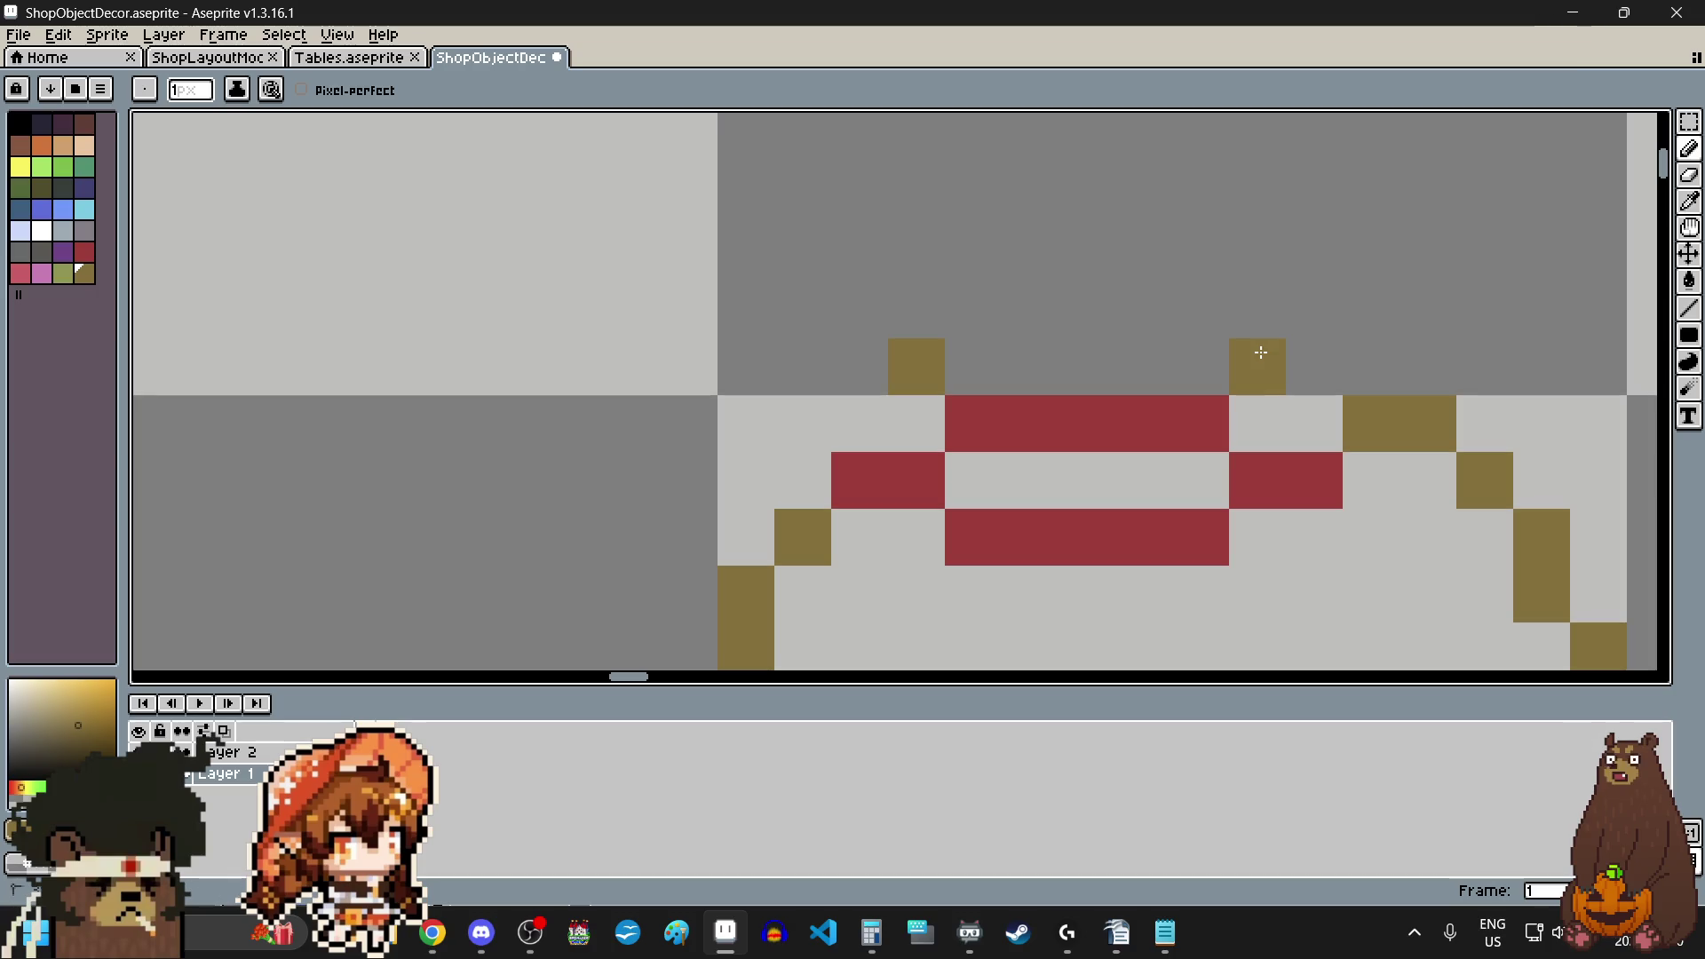
left_click(1201, 423)
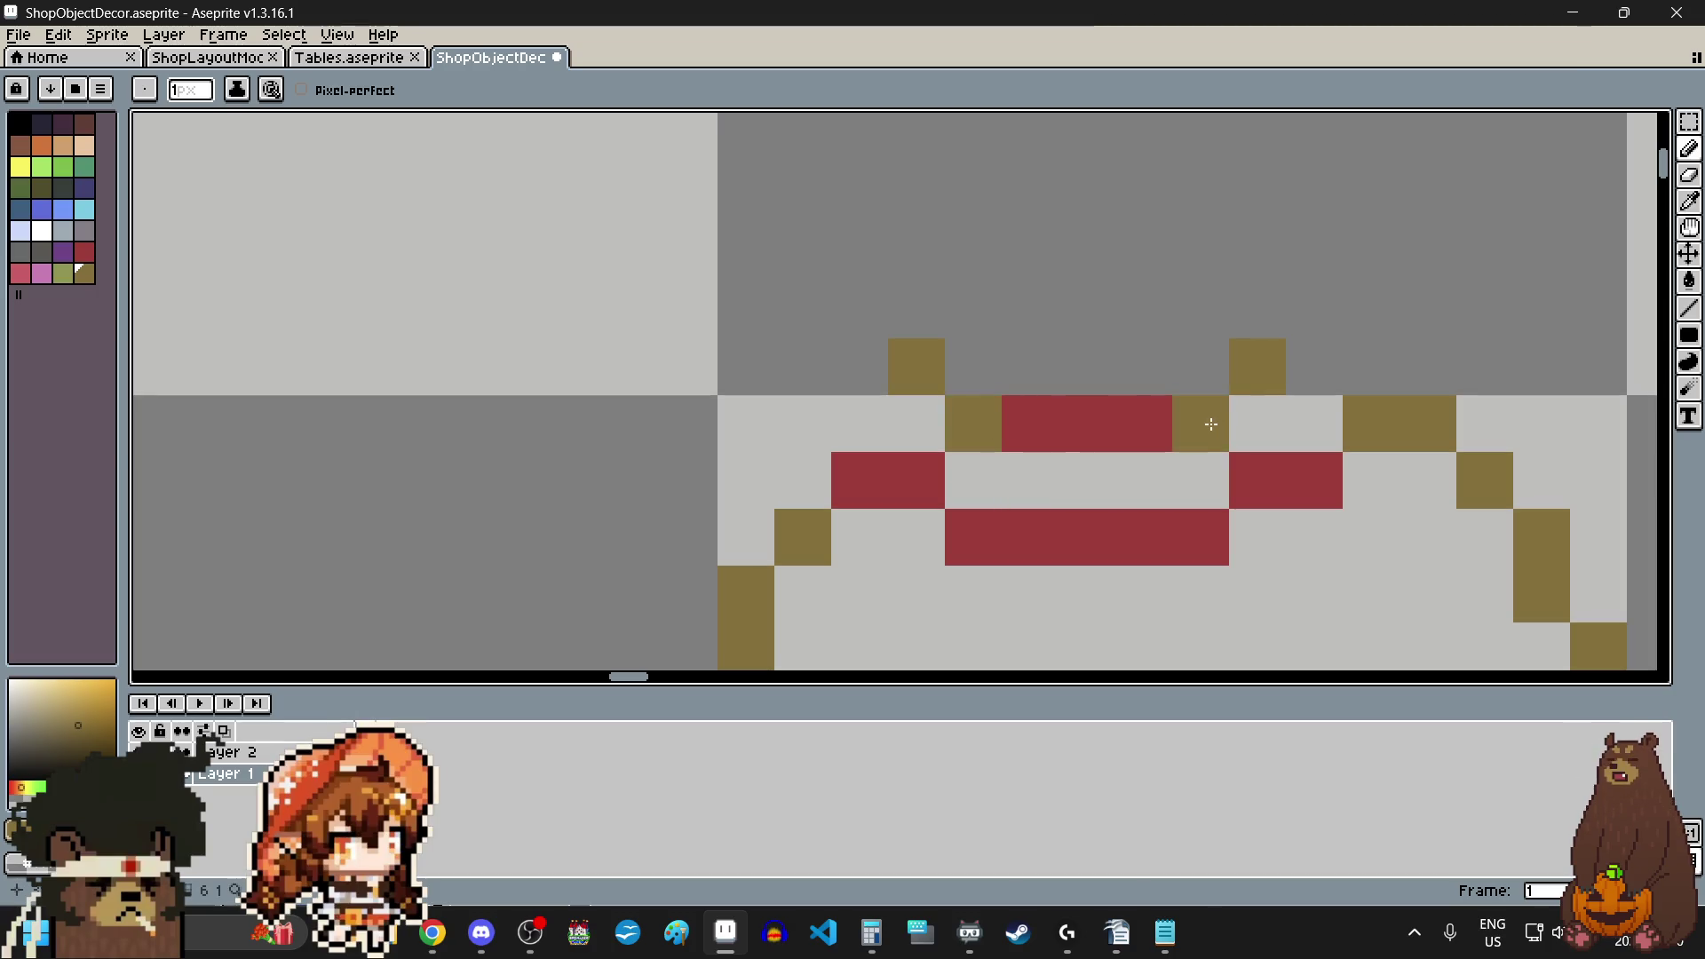
left_click_drag(1085, 479, 991, 488)
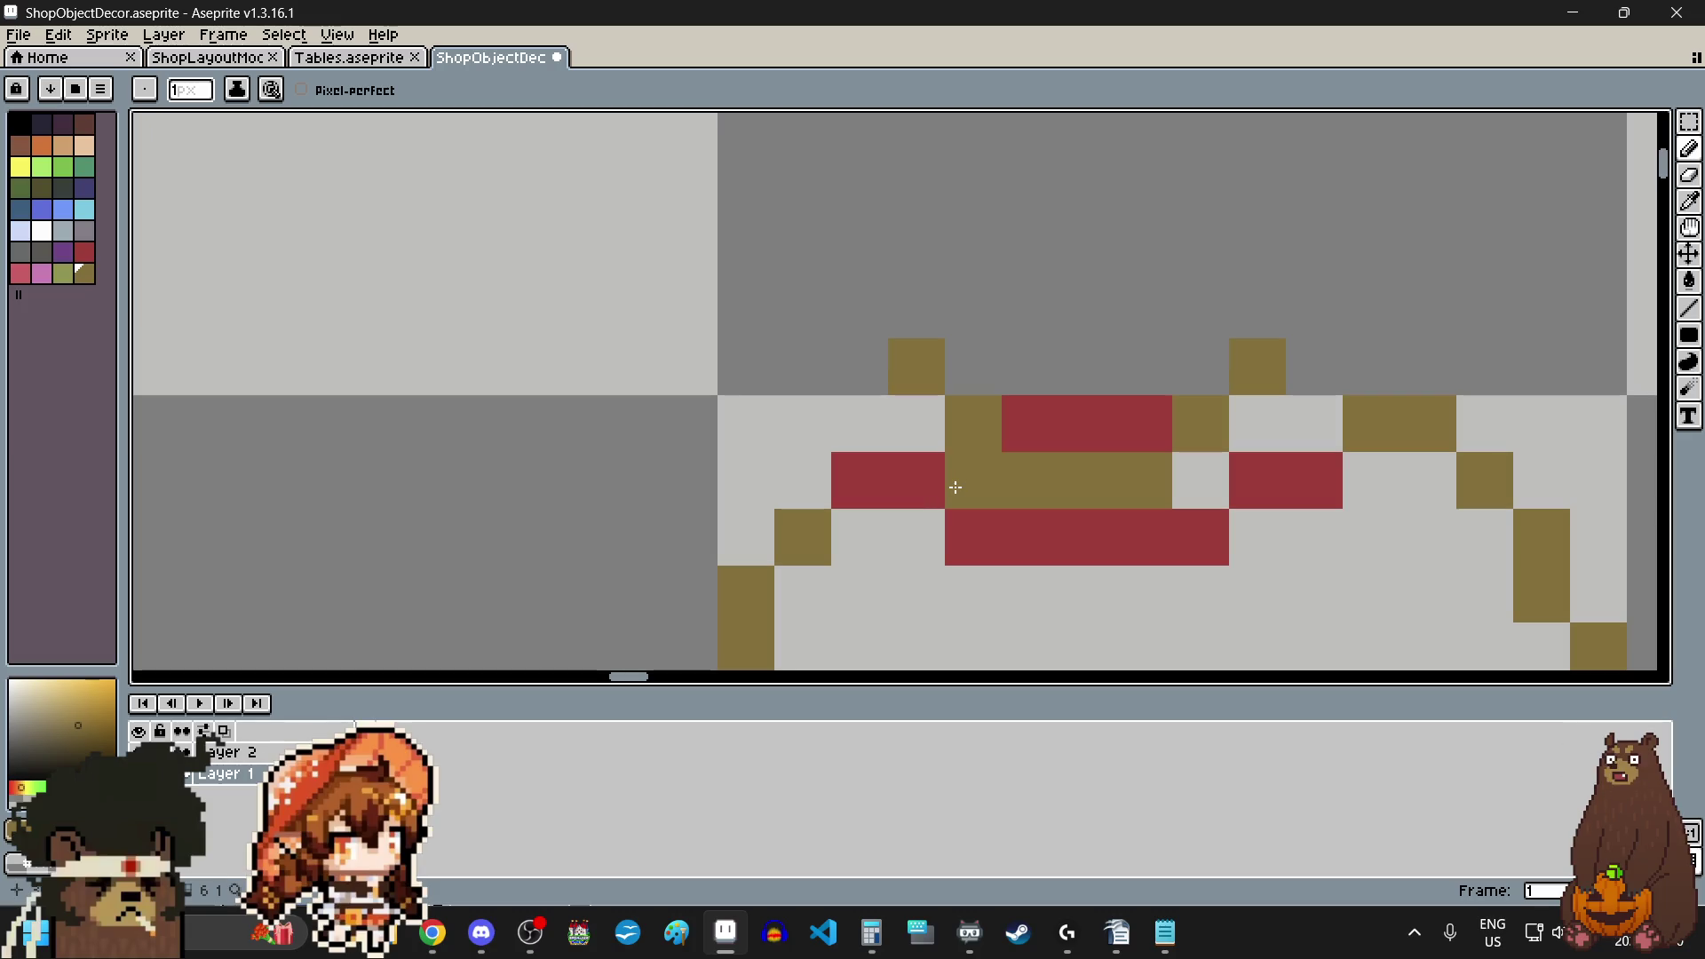
left_click(1208, 479)
left_click(990, 349)
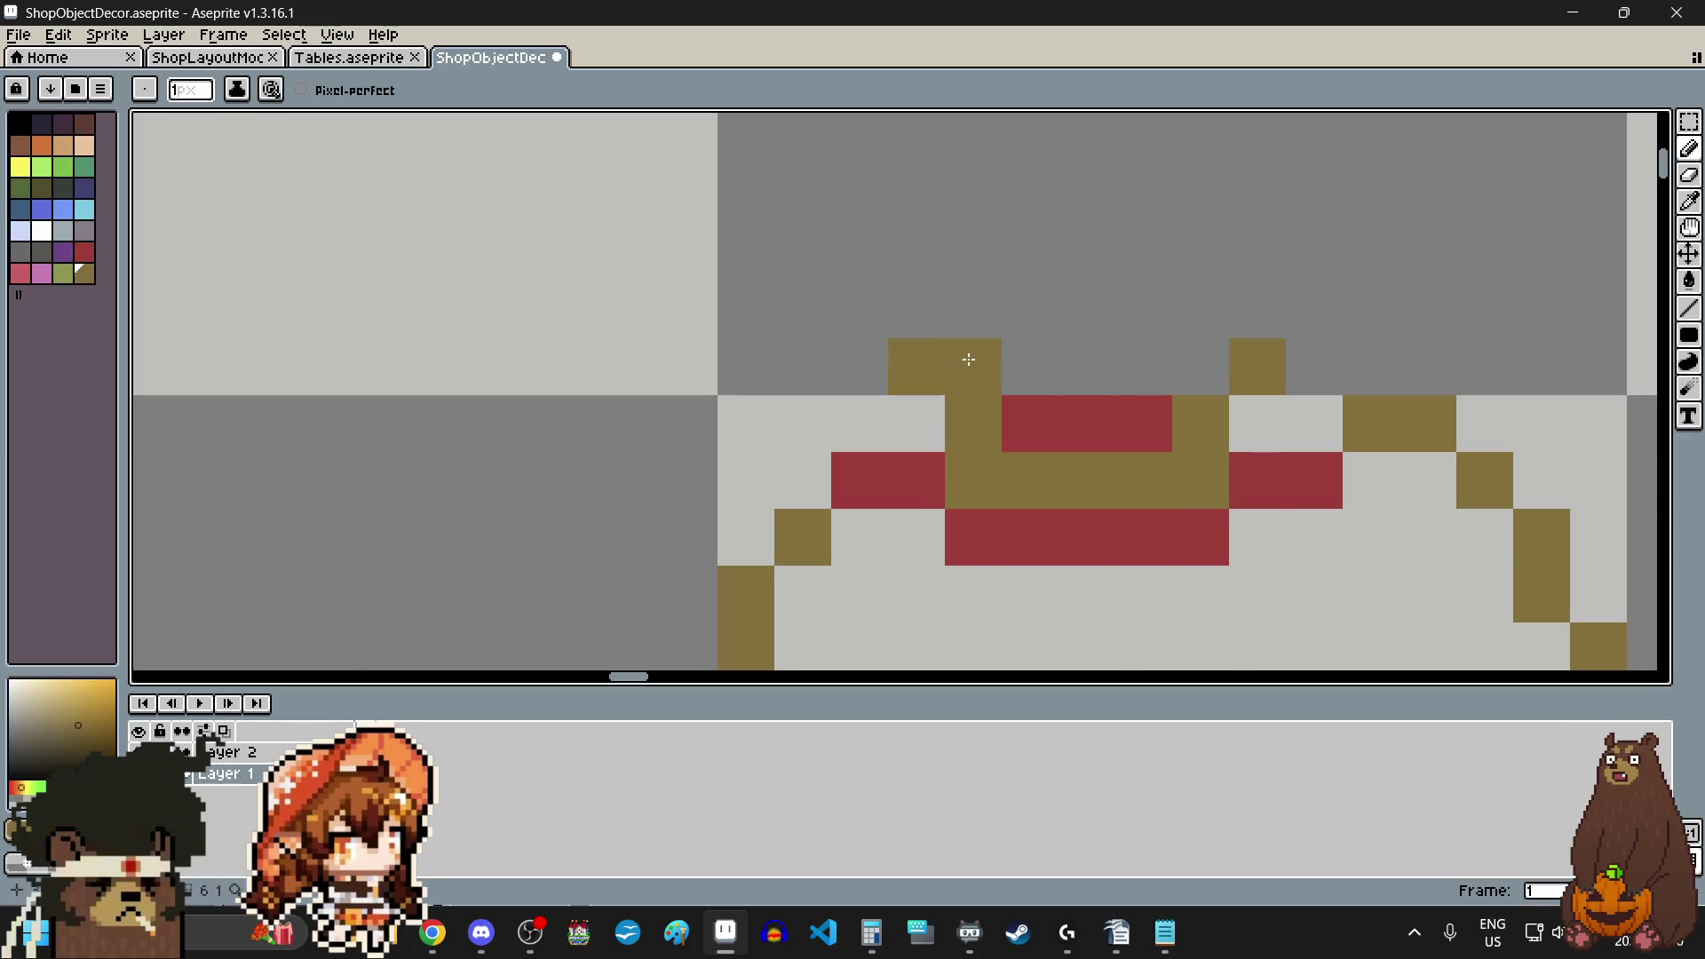
- Add brown outline pixels beside the knot and on the right shoulder, undoing one misplaced pixel
left_click(1199, 360)
left_click(946, 307)
left_click(1258, 311)
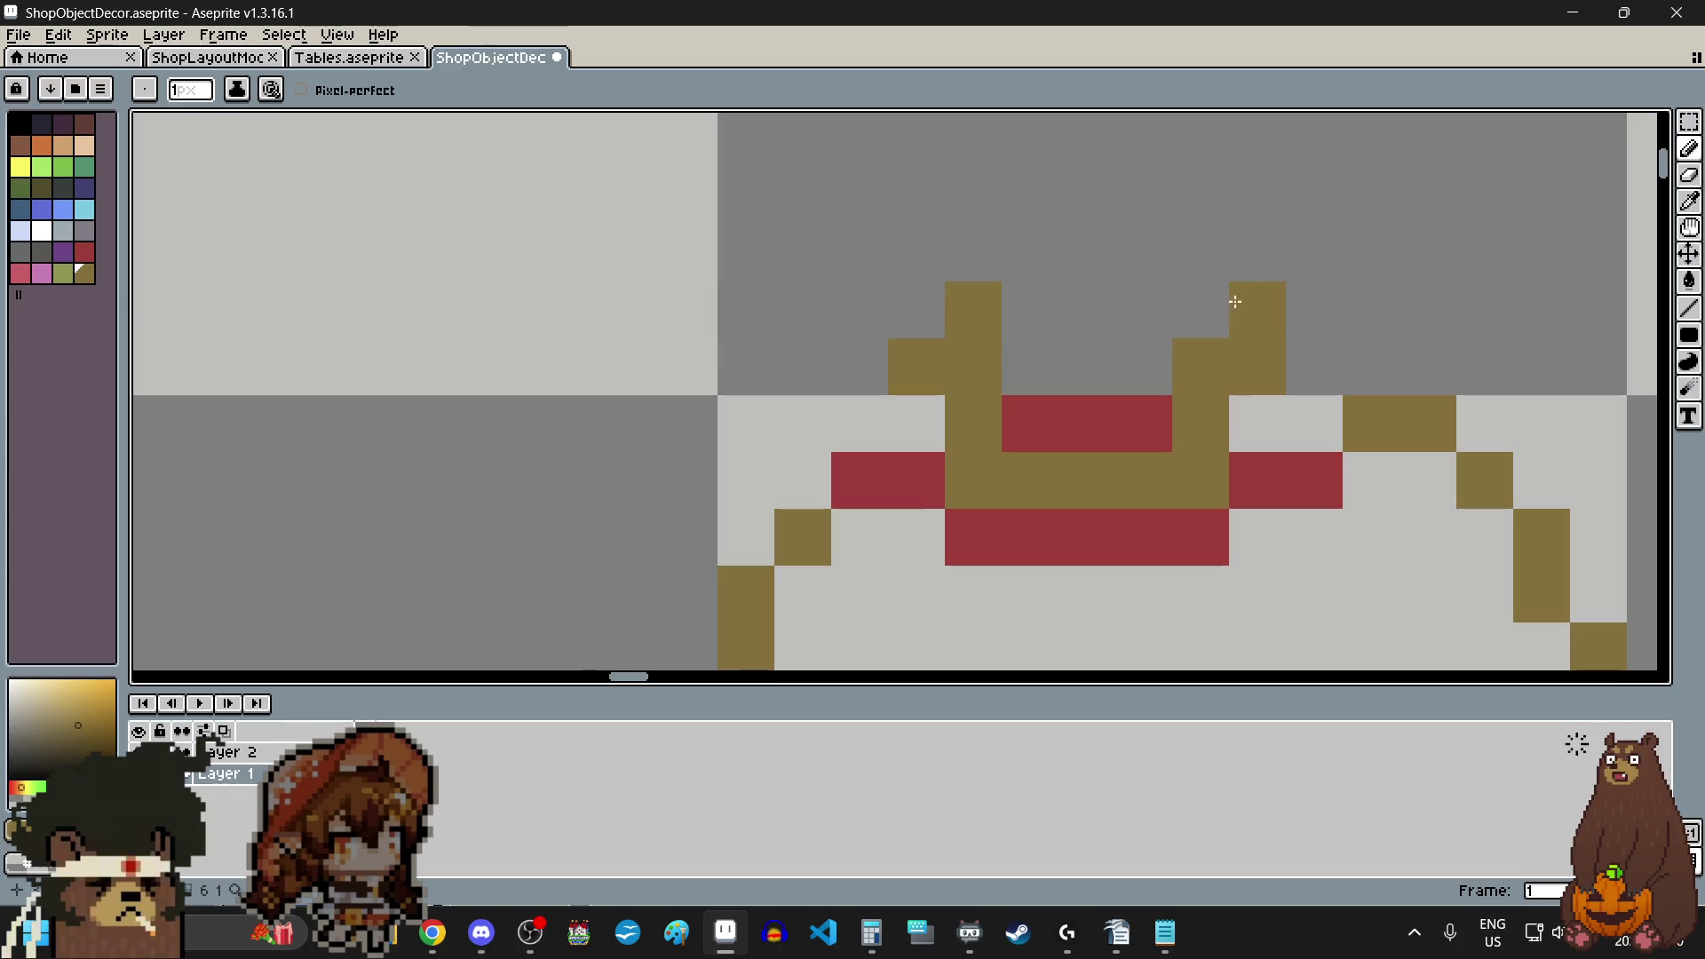
key("ctrl+z")
left_click(1201, 310)
left_click(1030, 360)
left_click(1092, 363)
scroll(1081, 364, "down", 5)
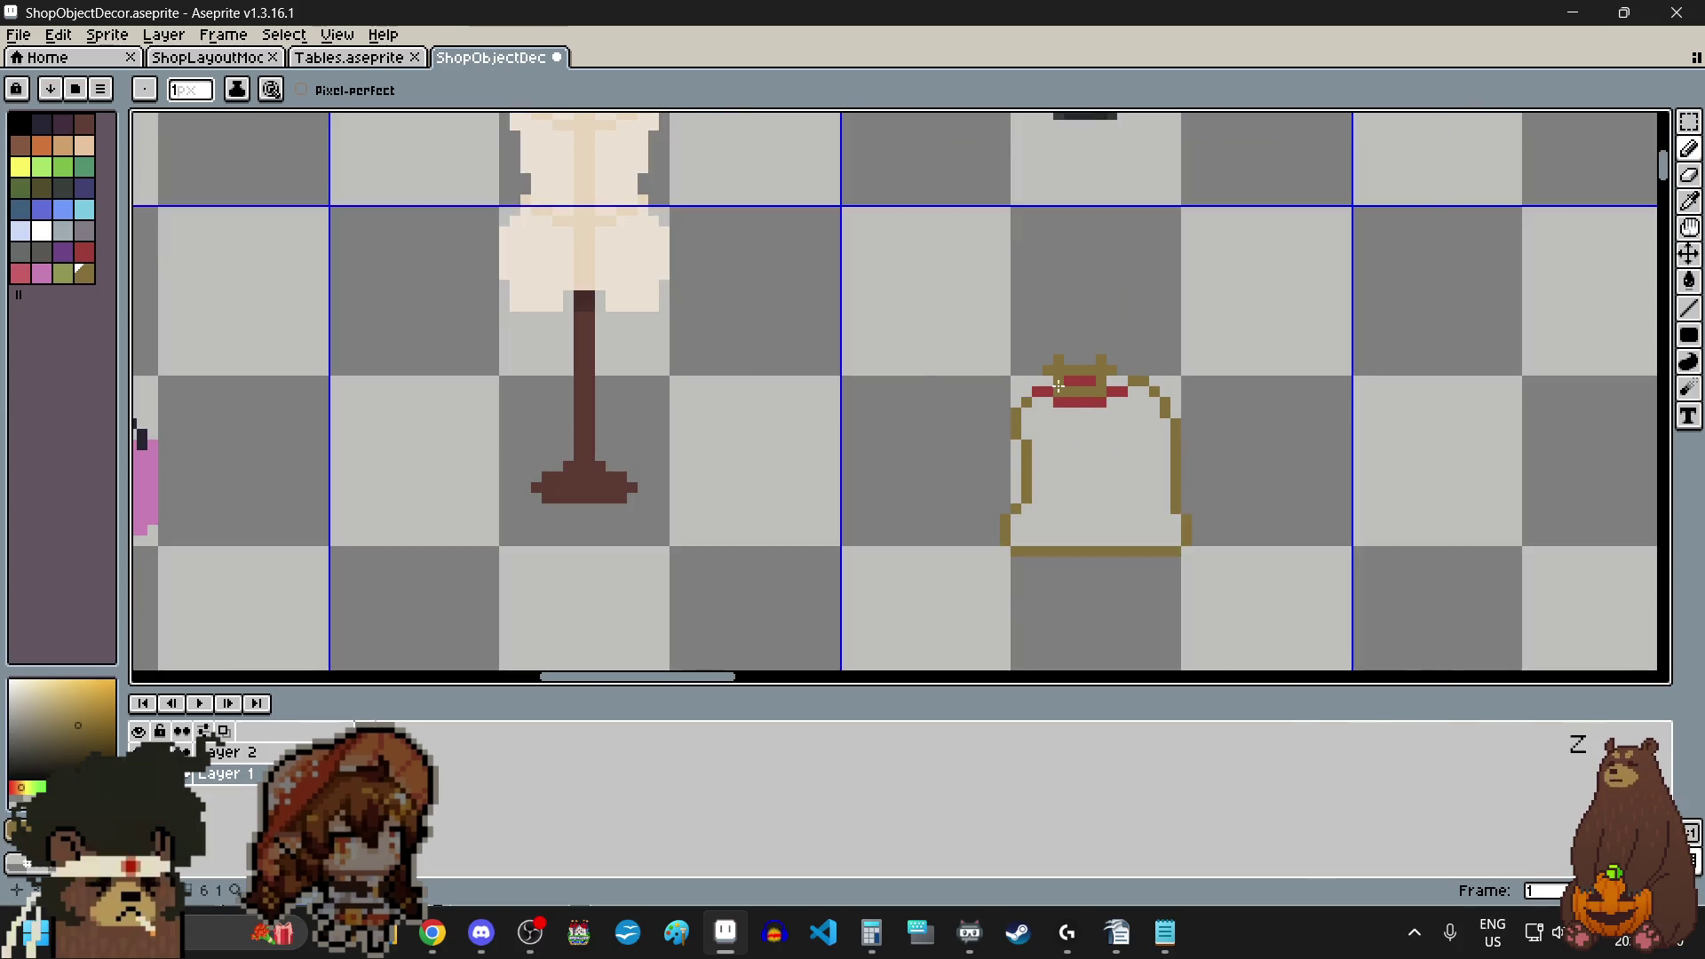
scroll(1009, 381, "up", 4)
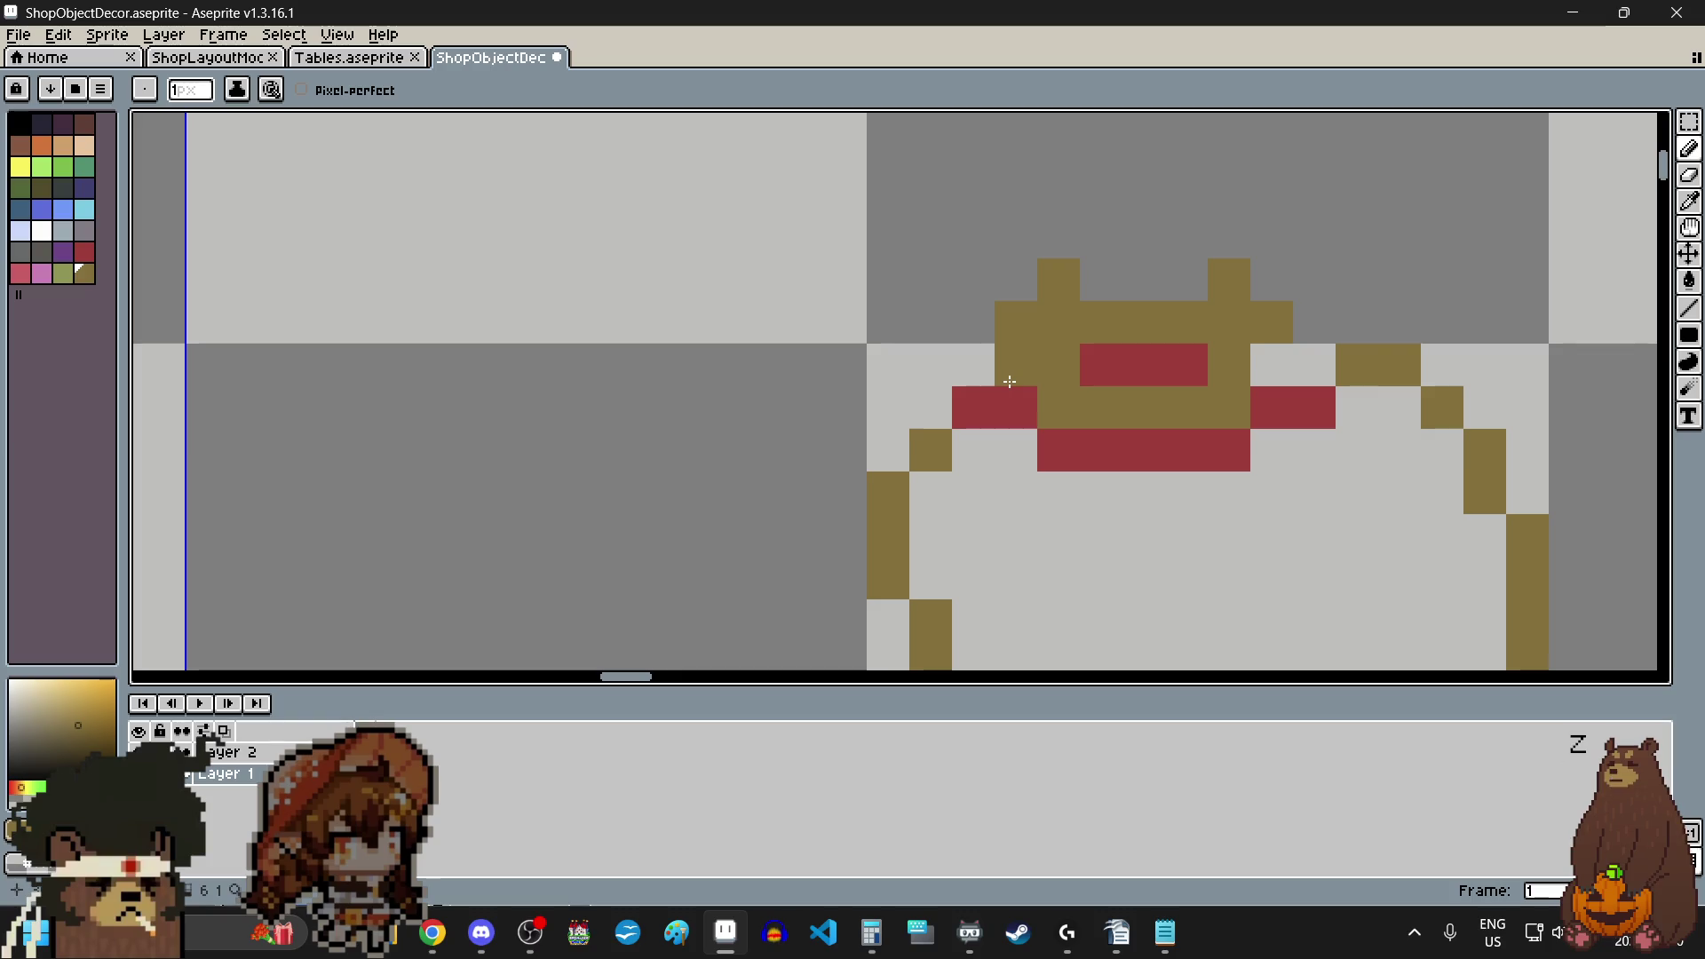
scroll(1008, 381, "down", 4)
scroll(1464, 520, "up", 3)
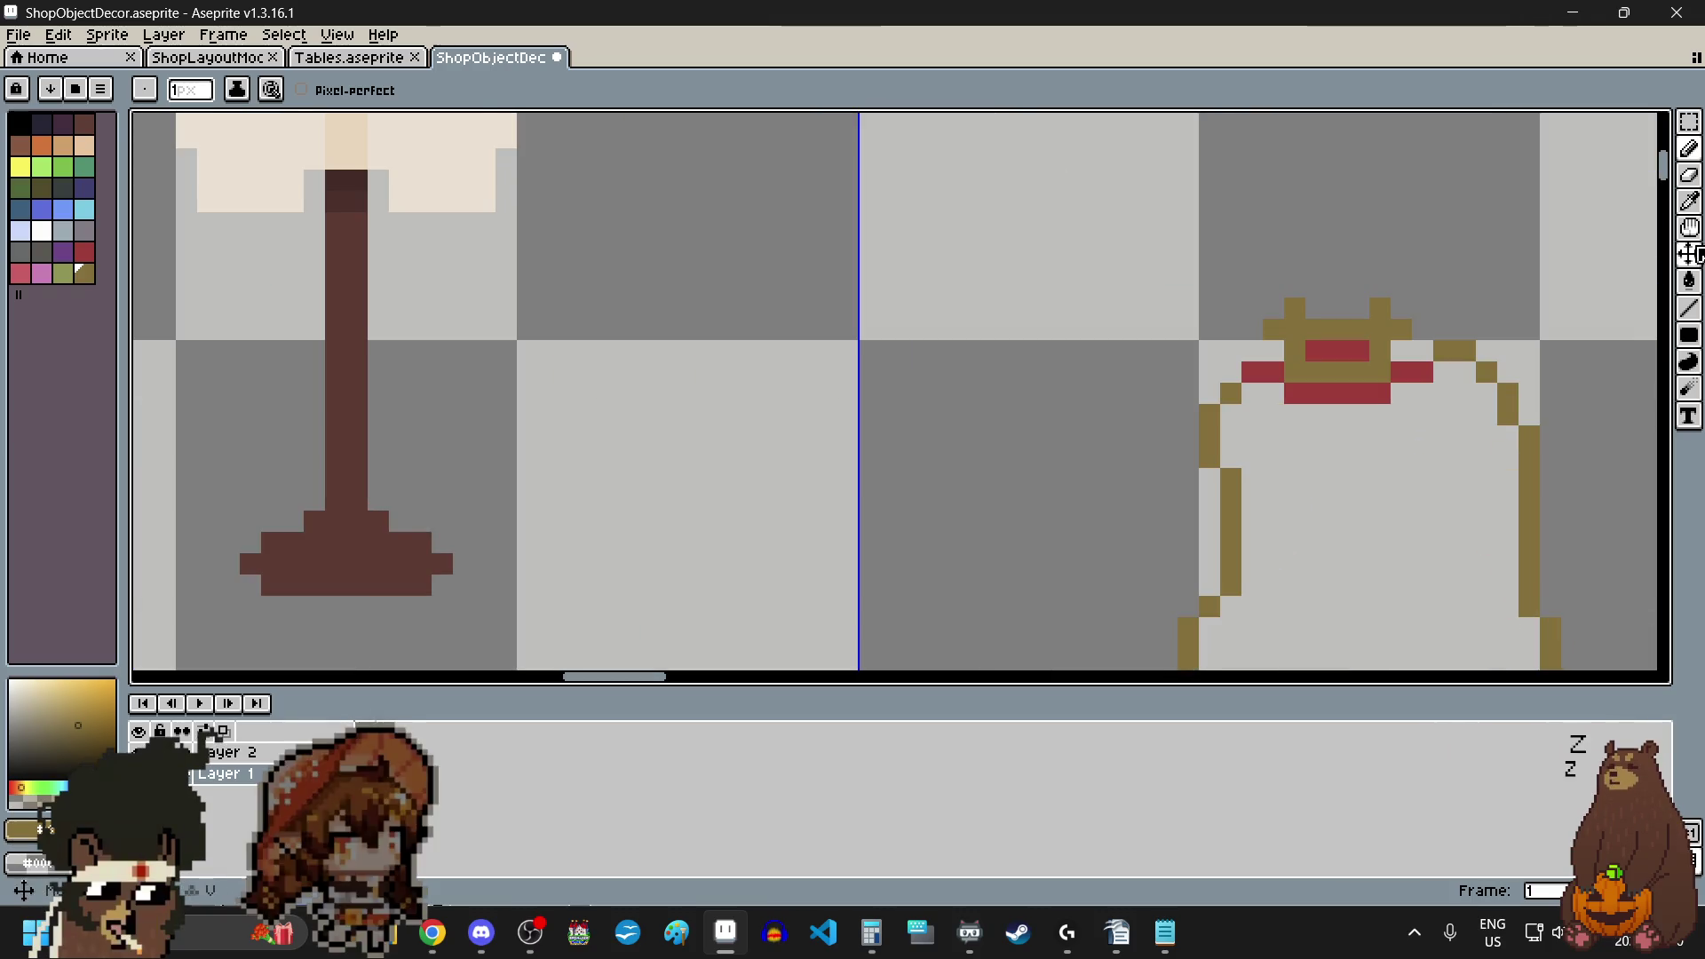
- Bucket-fill the sack's interior with brown and erase two brown pixels beside the knot
left_click(1690, 280)
left_click(1272, 513)
scroll(1263, 509, "down", 2)
scroll(1329, 555, "up", 1)
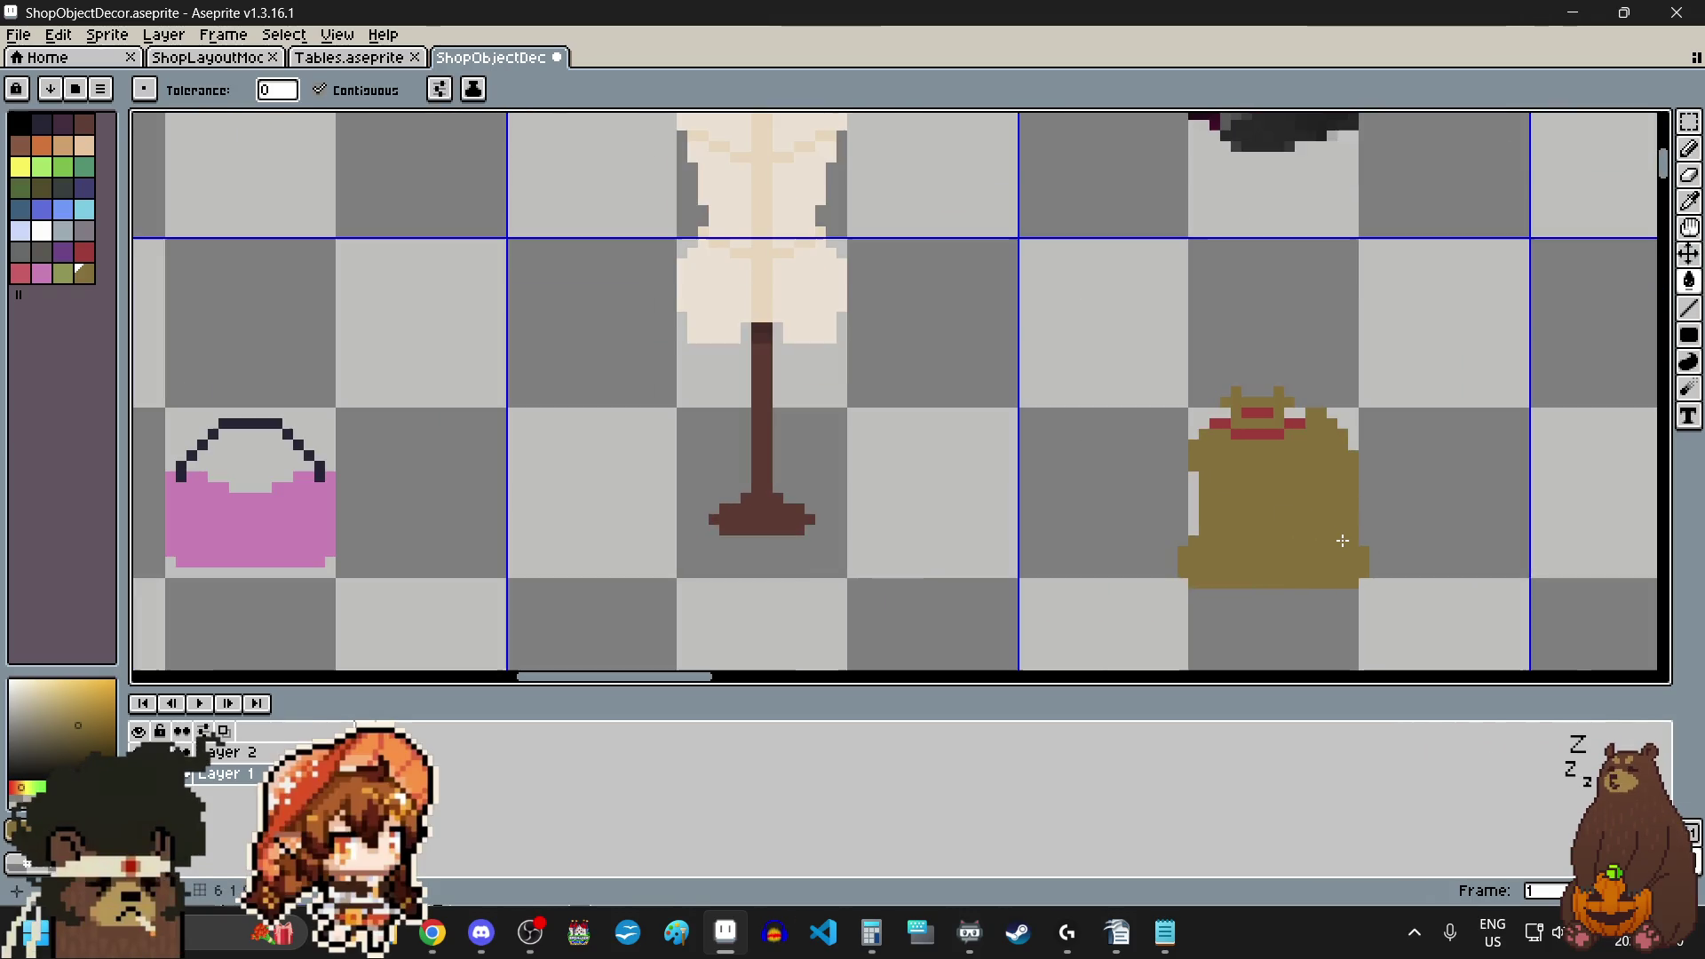
scroll(1342, 430, "up", 1)
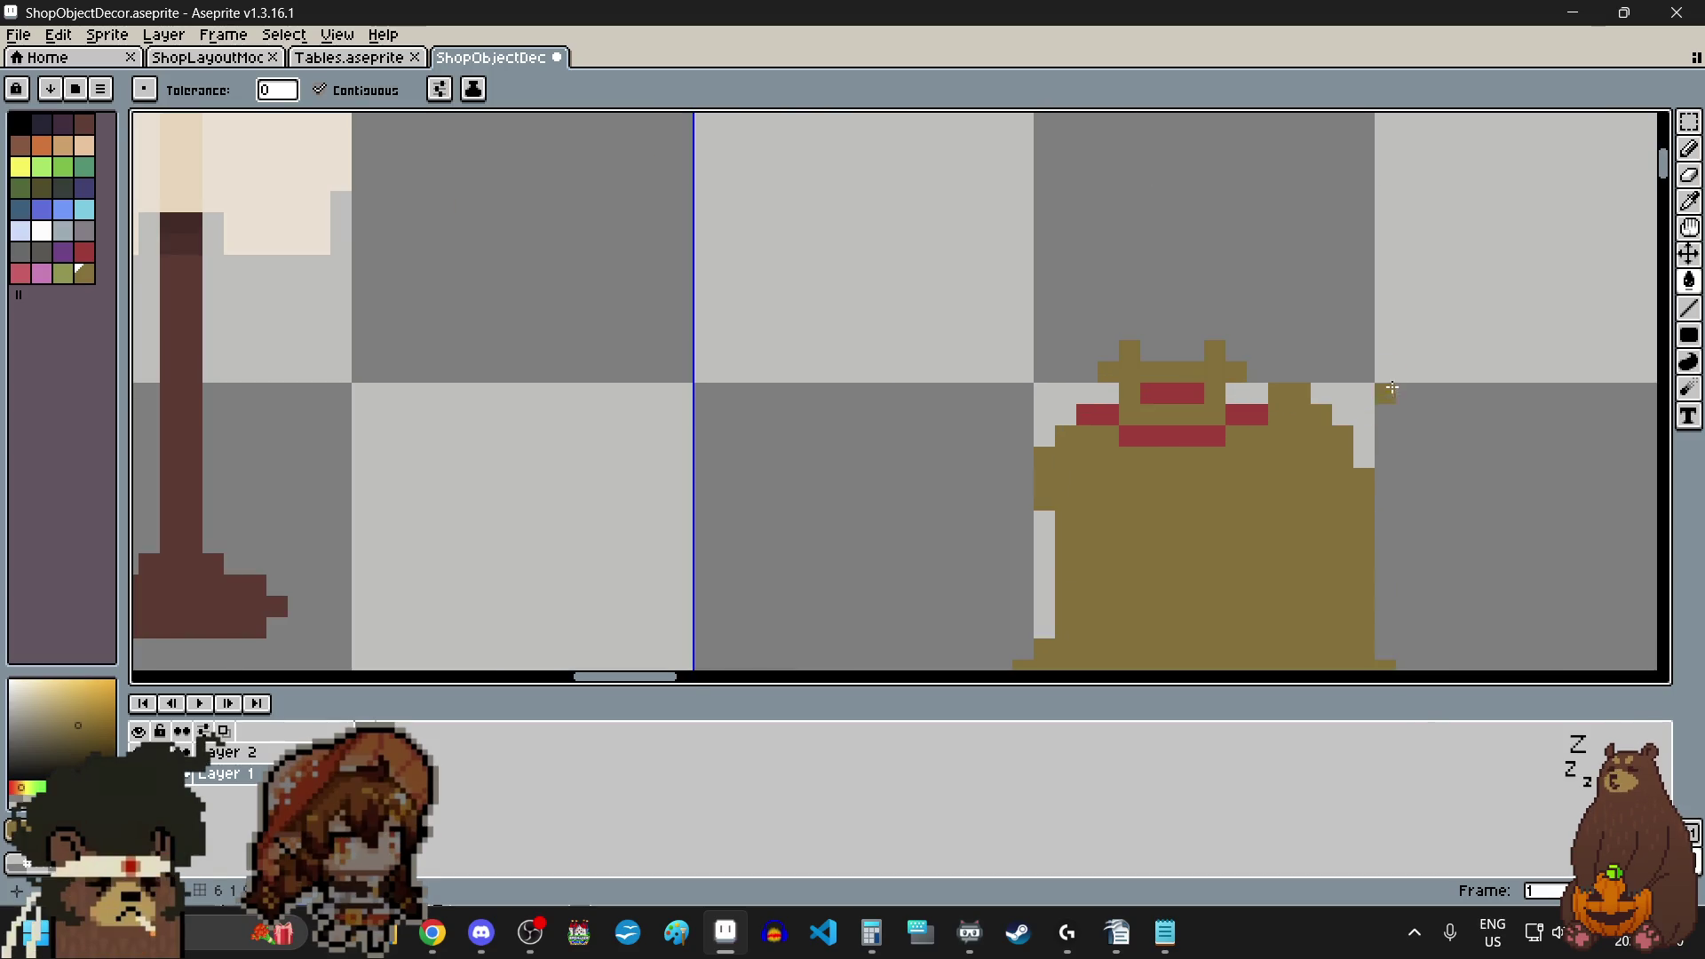
scroll(1341, 356, "up", 1)
scroll(1342, 356, "up", 1)
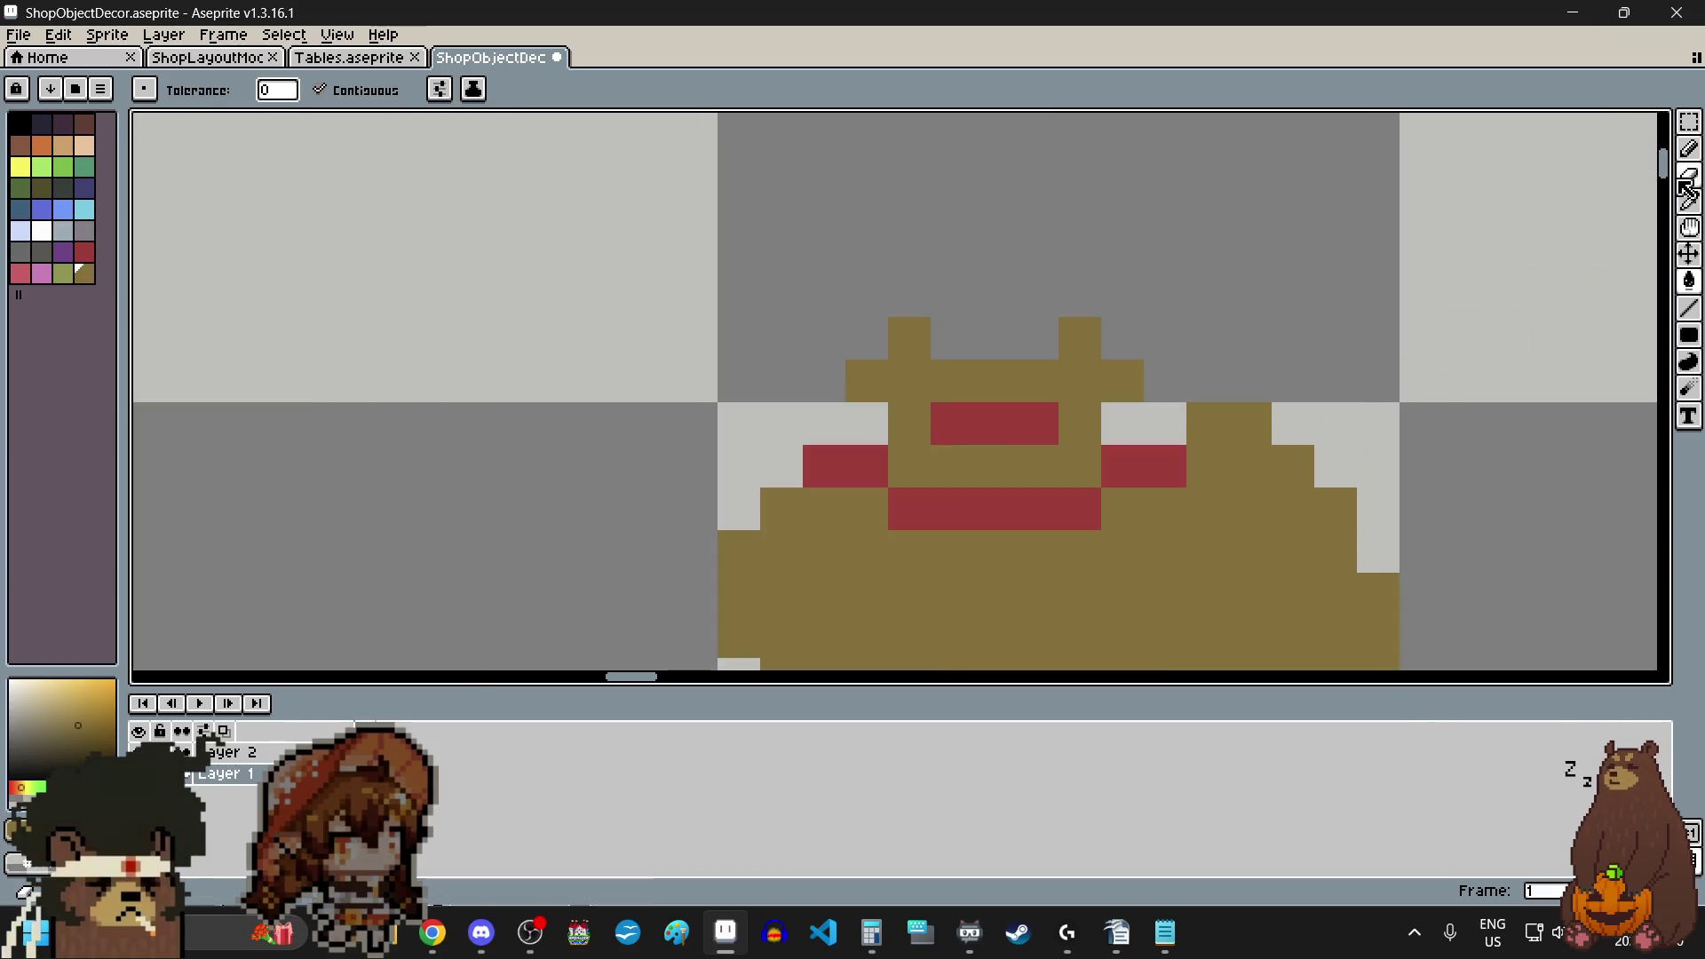
left_click(1689, 147)
left_click_drag(1249, 424, 1207, 423)
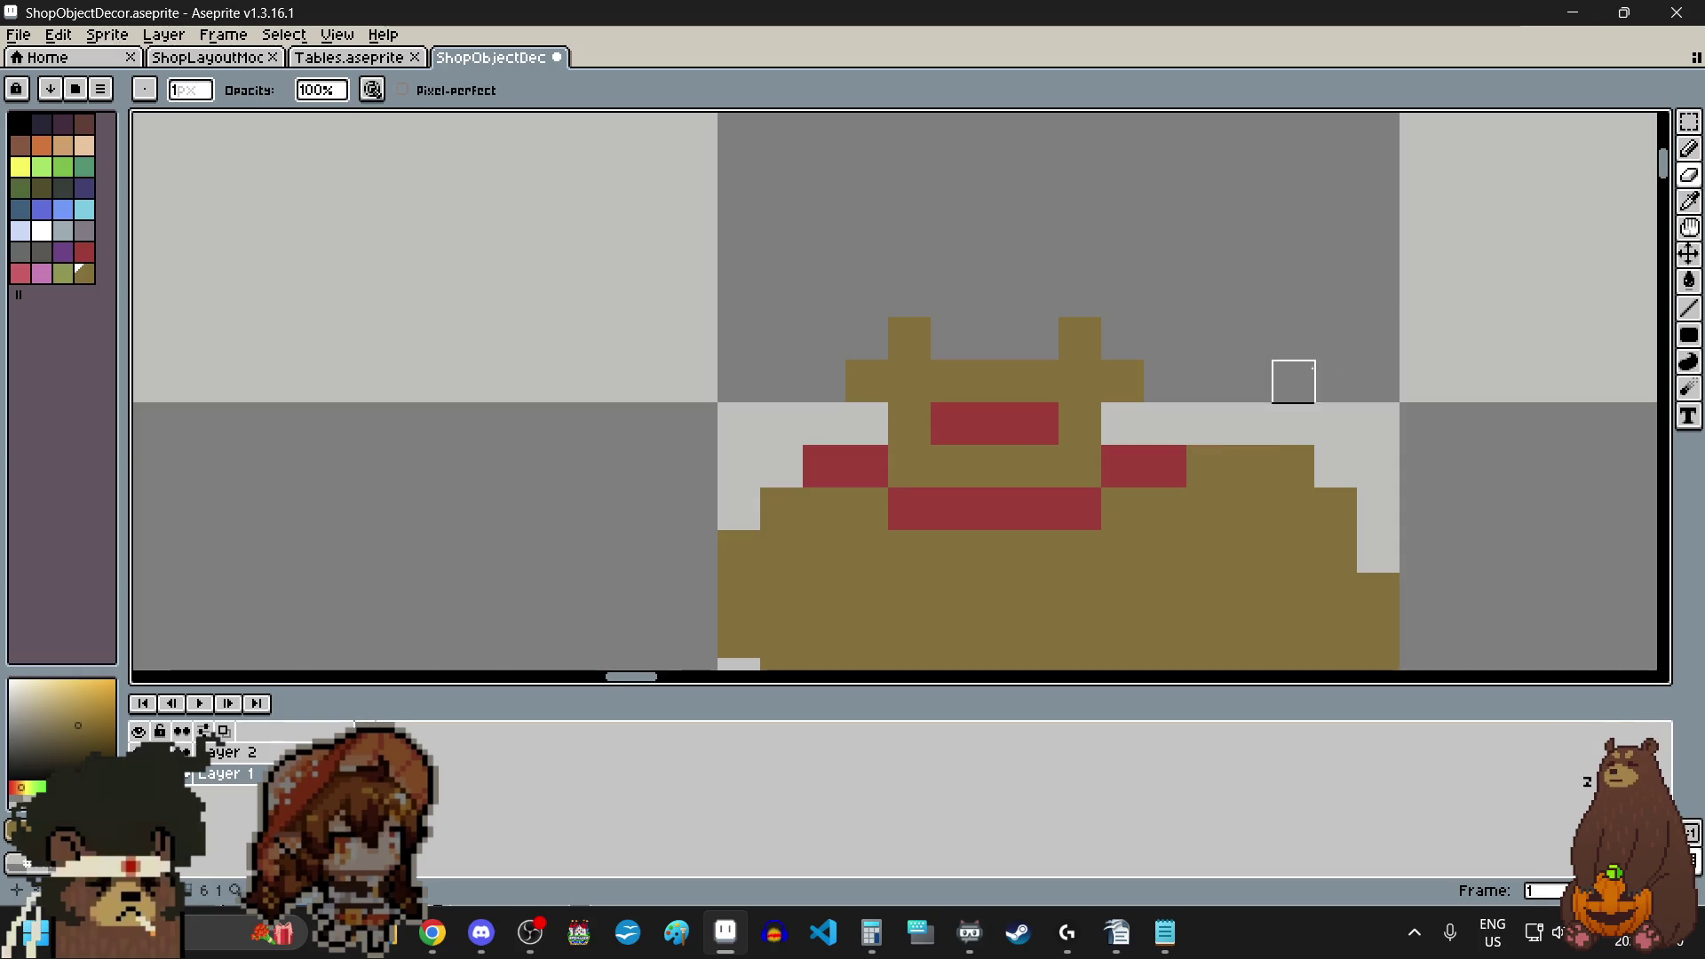
- Sample the drawstring red and add red pixels at the band's right side and above its left end
left_click(1688, 204)
left_click(1145, 459)
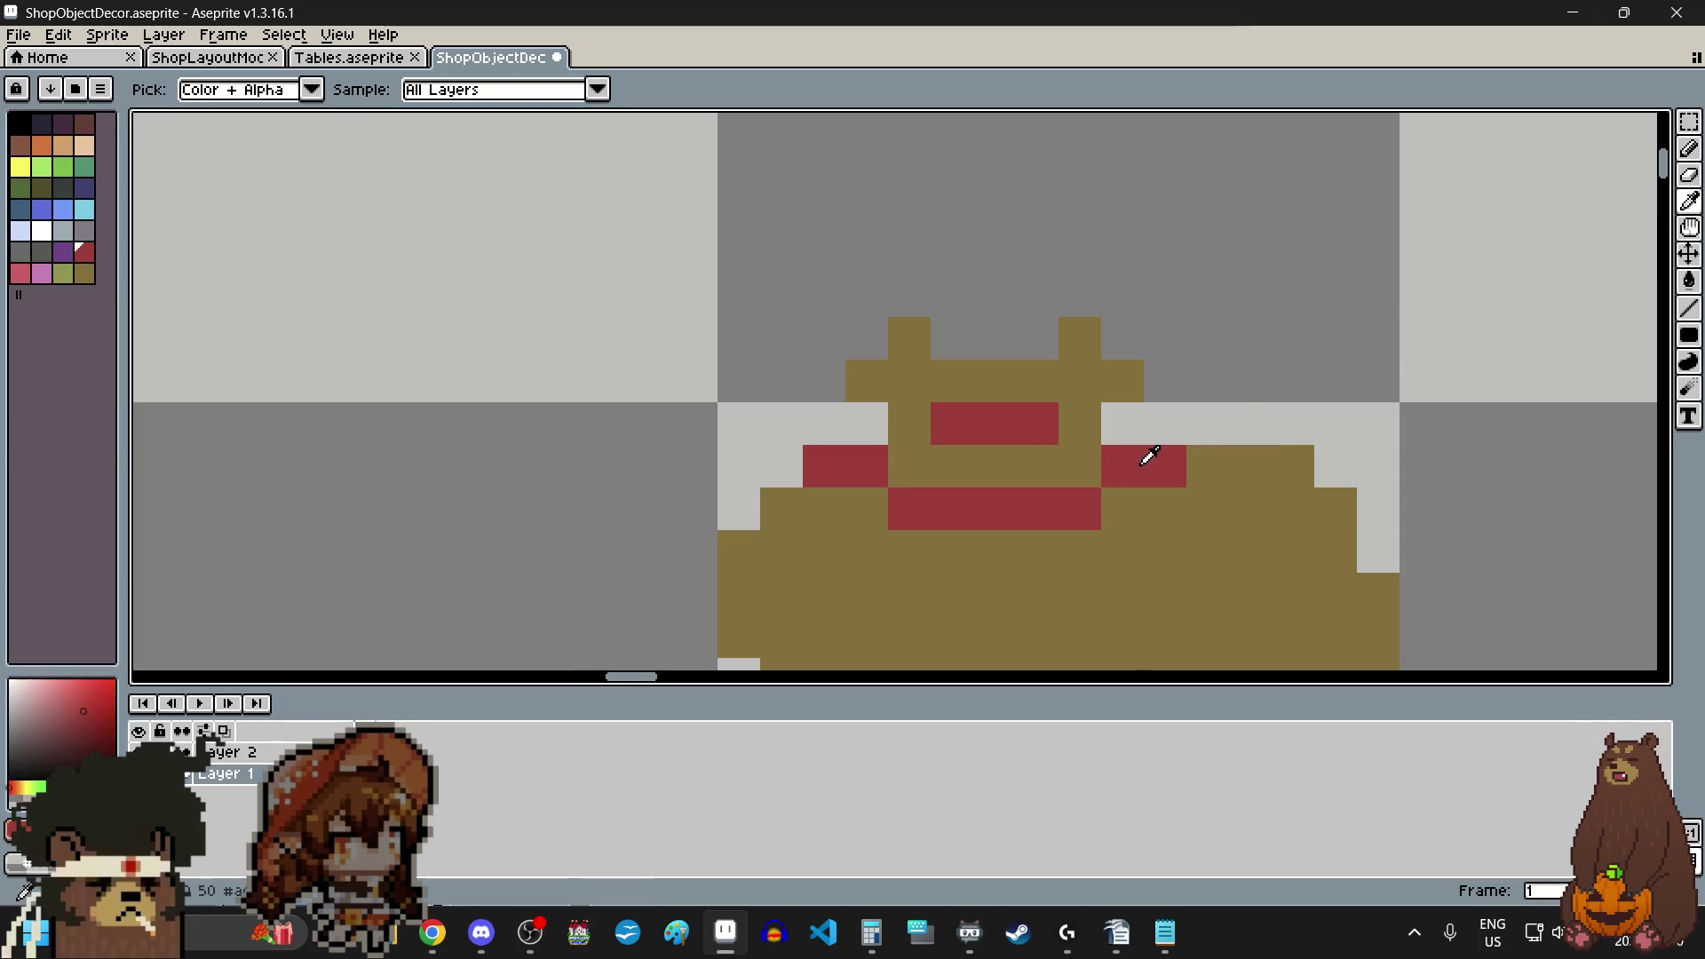
left_click(1689, 150)
left_click(1122, 424)
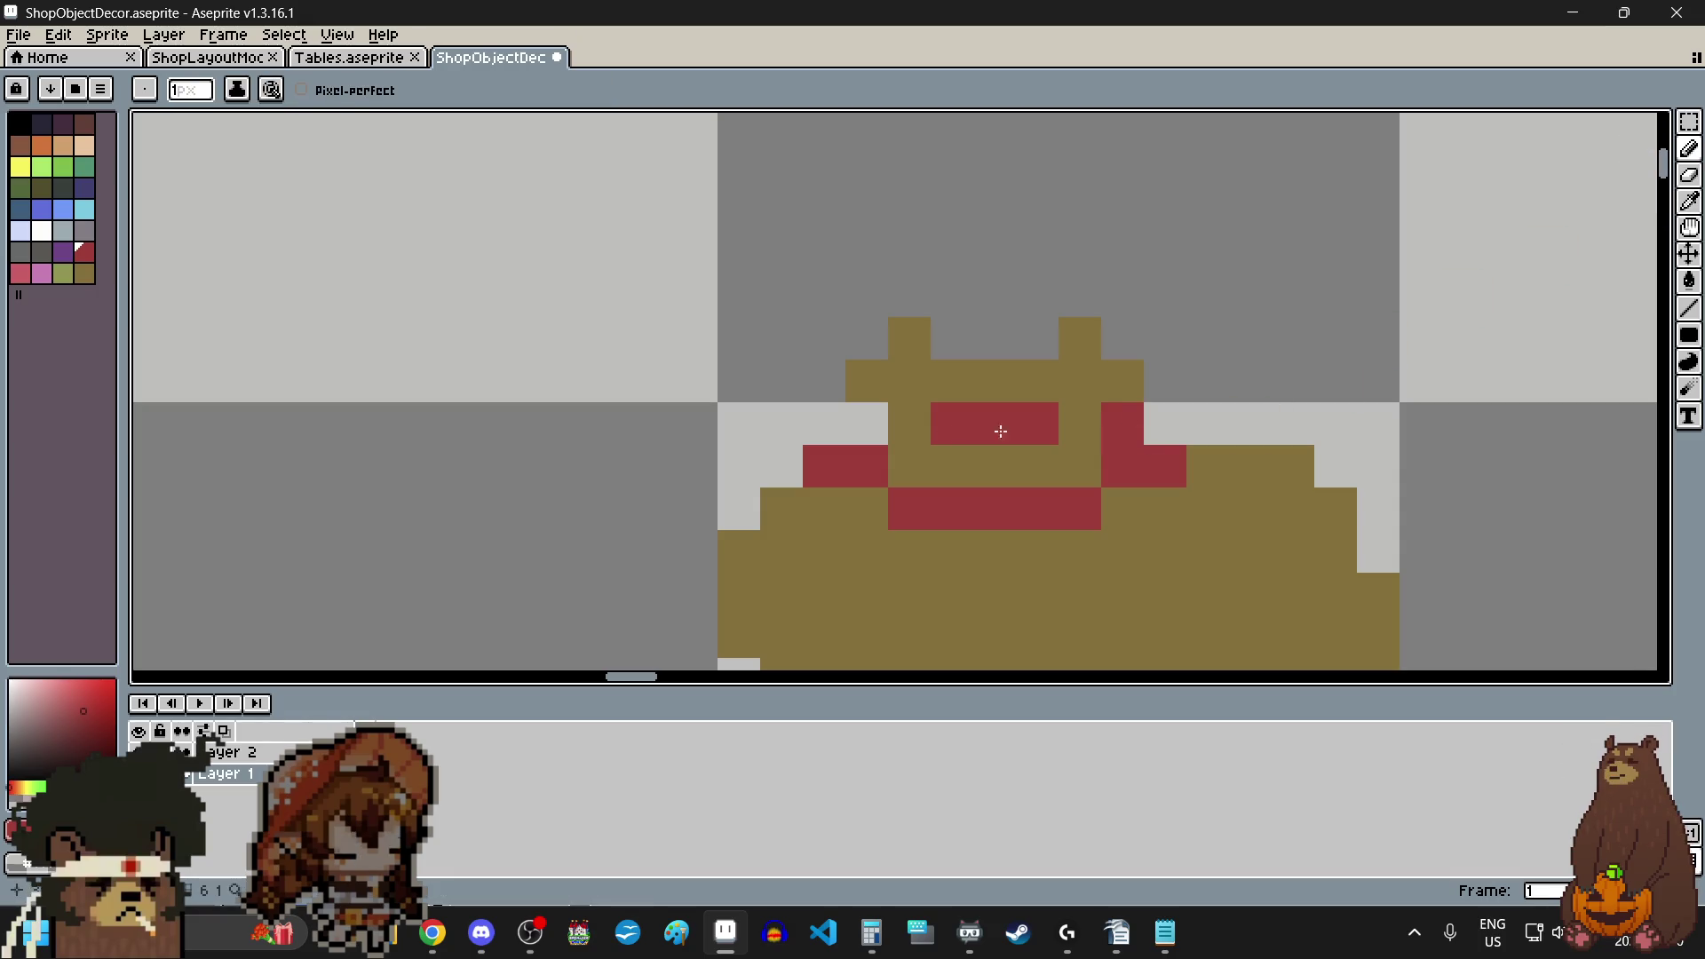
left_click(867, 426)
scroll(1188, 423, "down", 5)
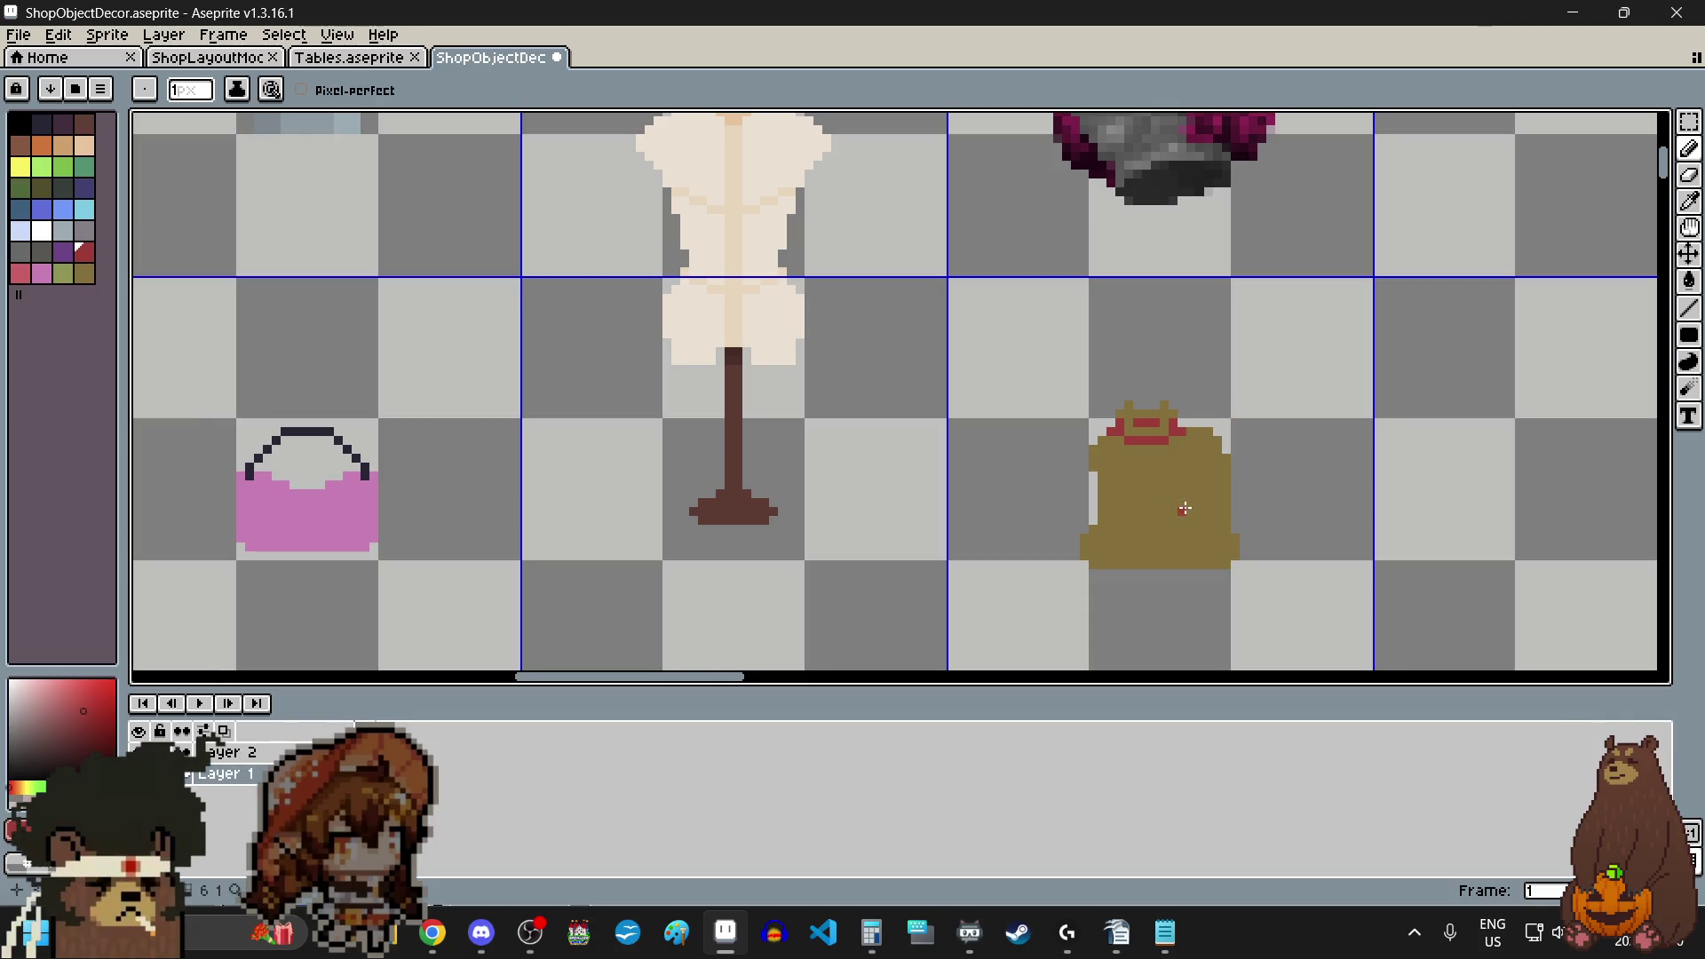
scroll(1184, 508, "up", 2)
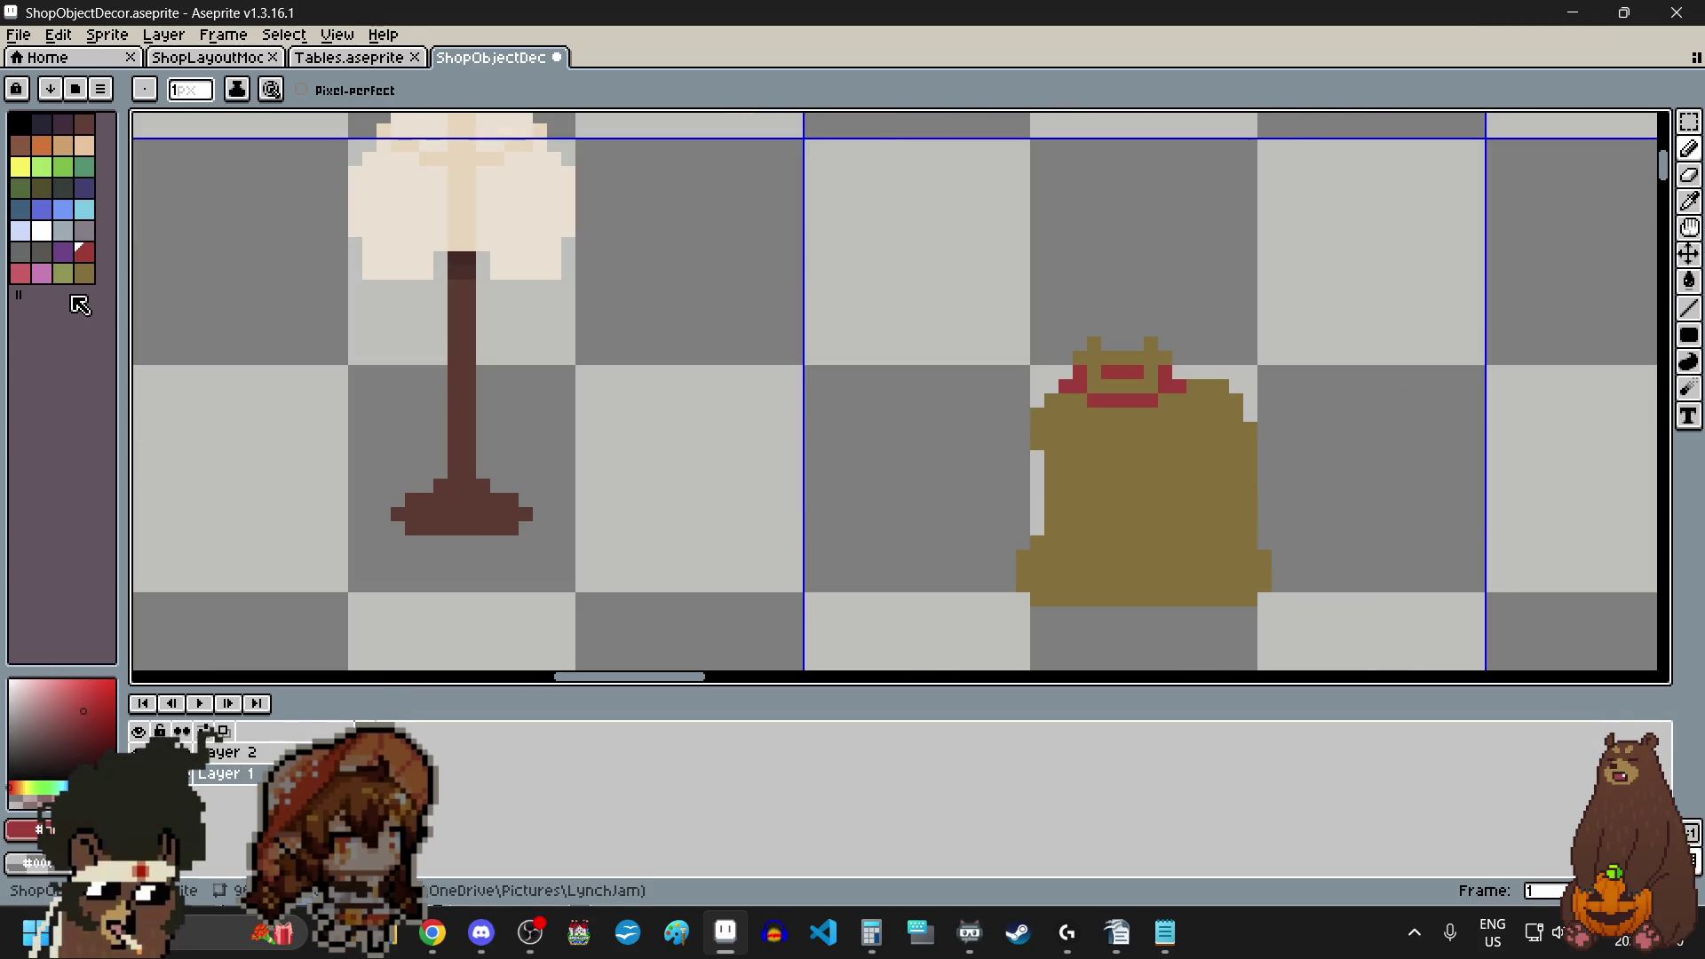
- Draw short dark purple seam strokes across the brown sack's body
left_click(63, 125)
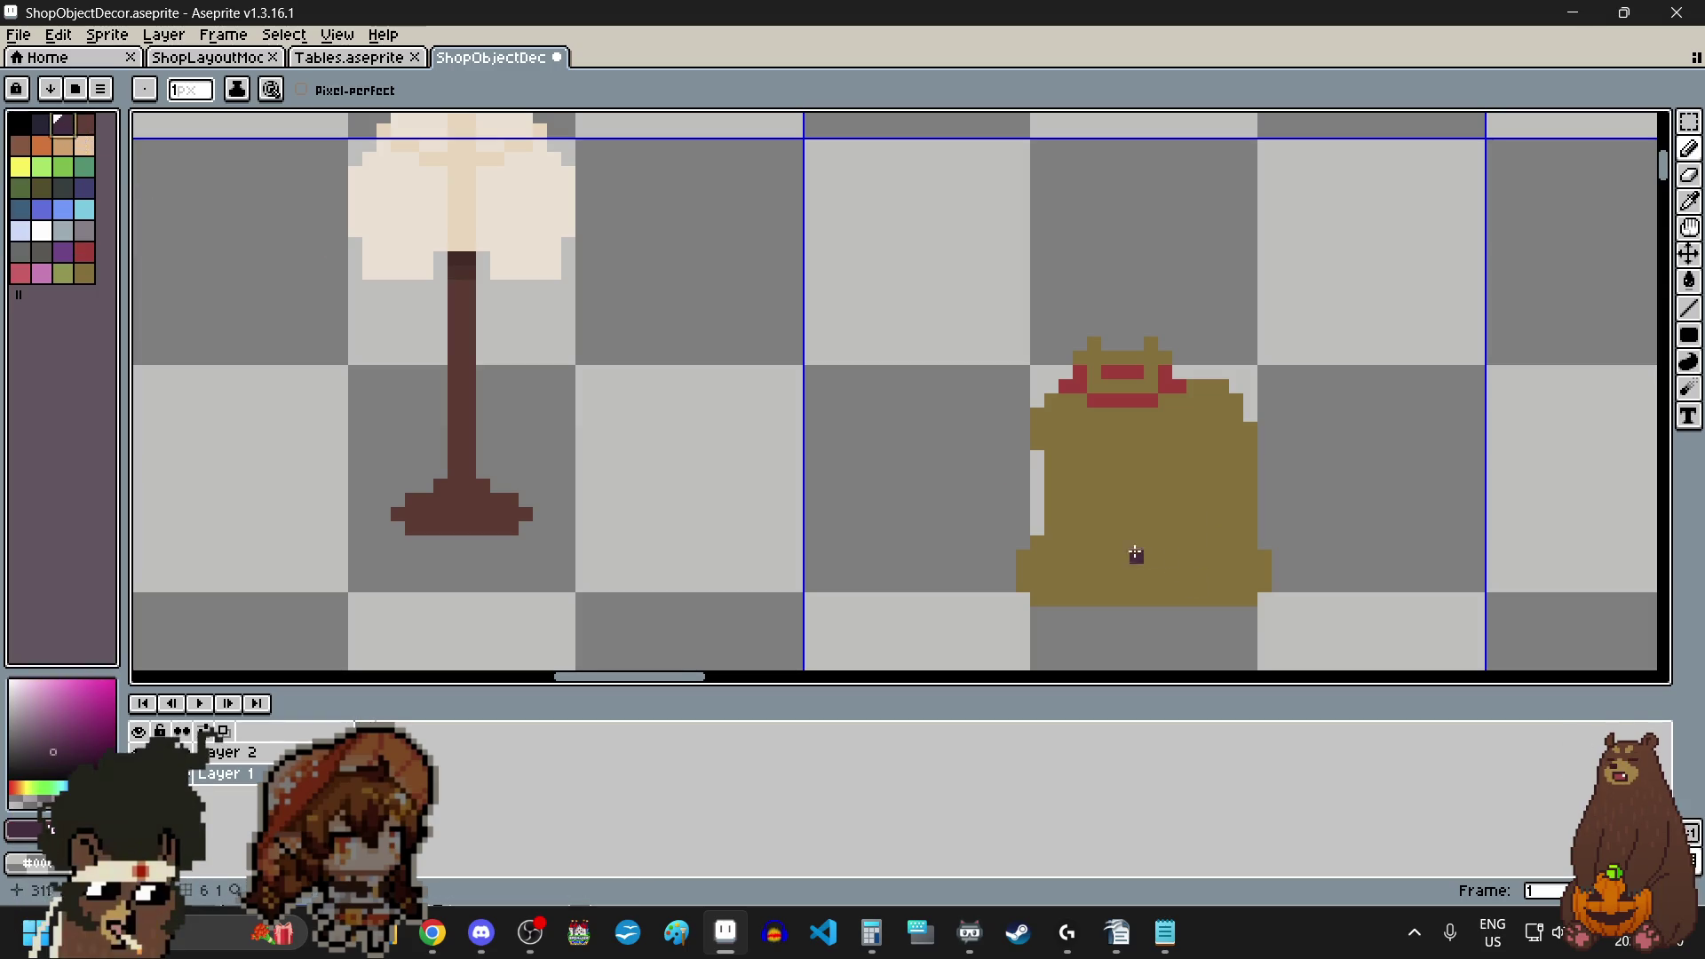
scroll(1104, 545, "up", 2)
left_click_drag(989, 456, 1017, 456)
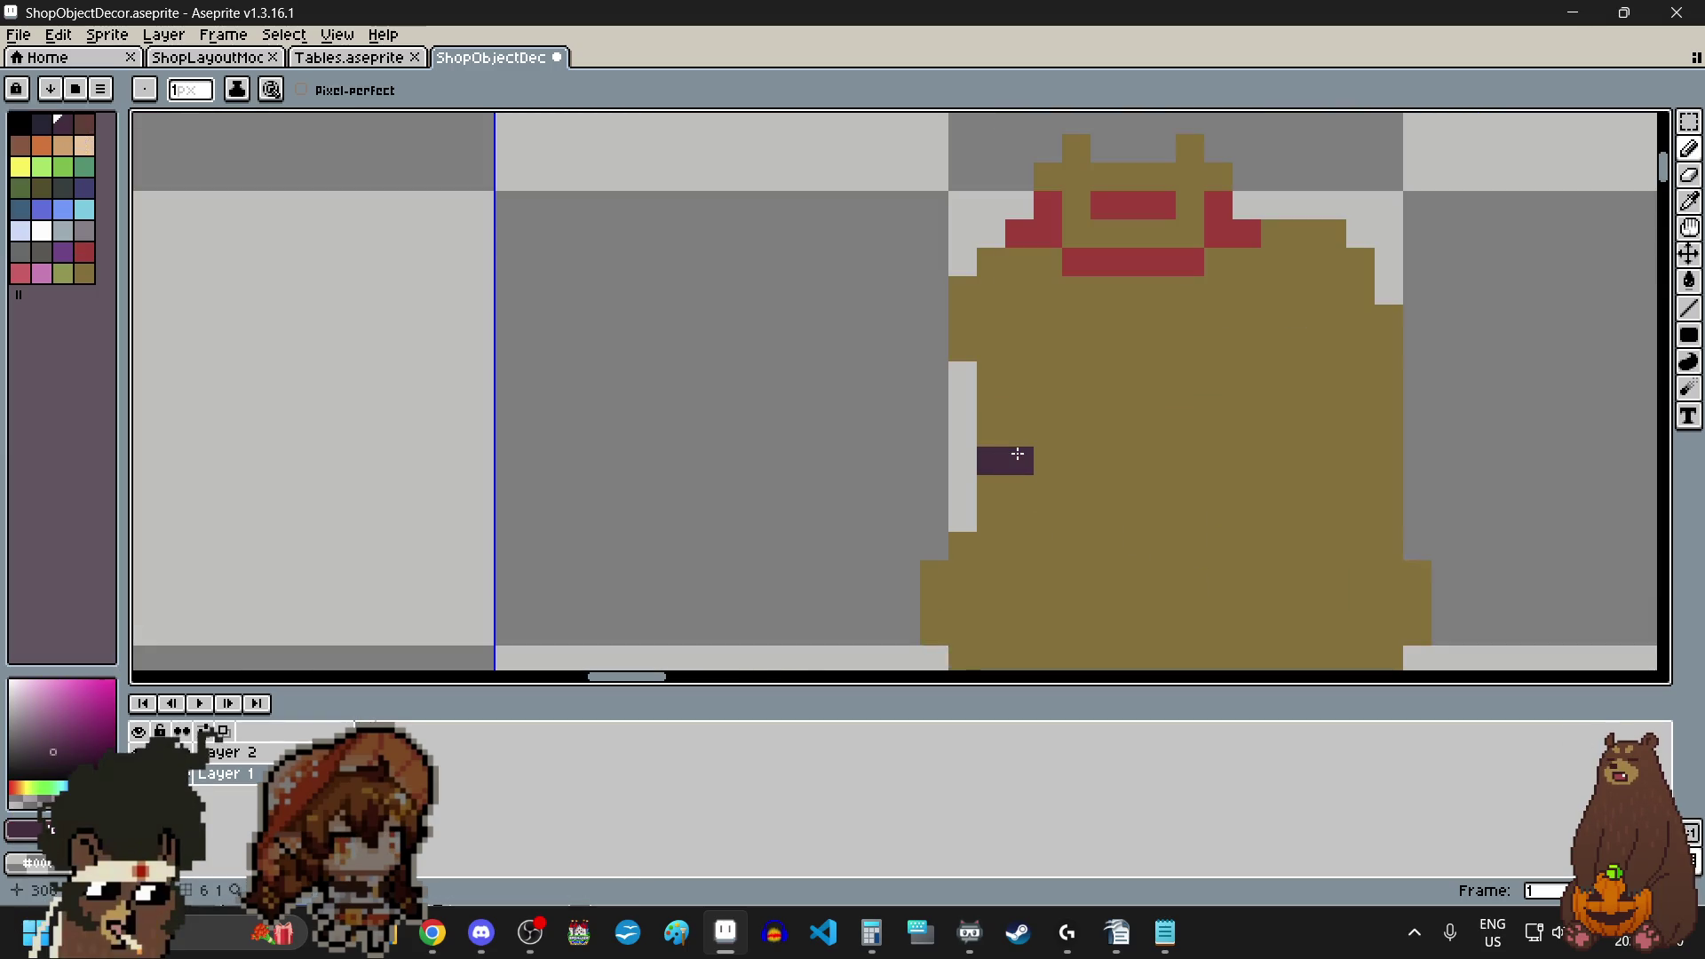
left_click(1074, 460, "shift")
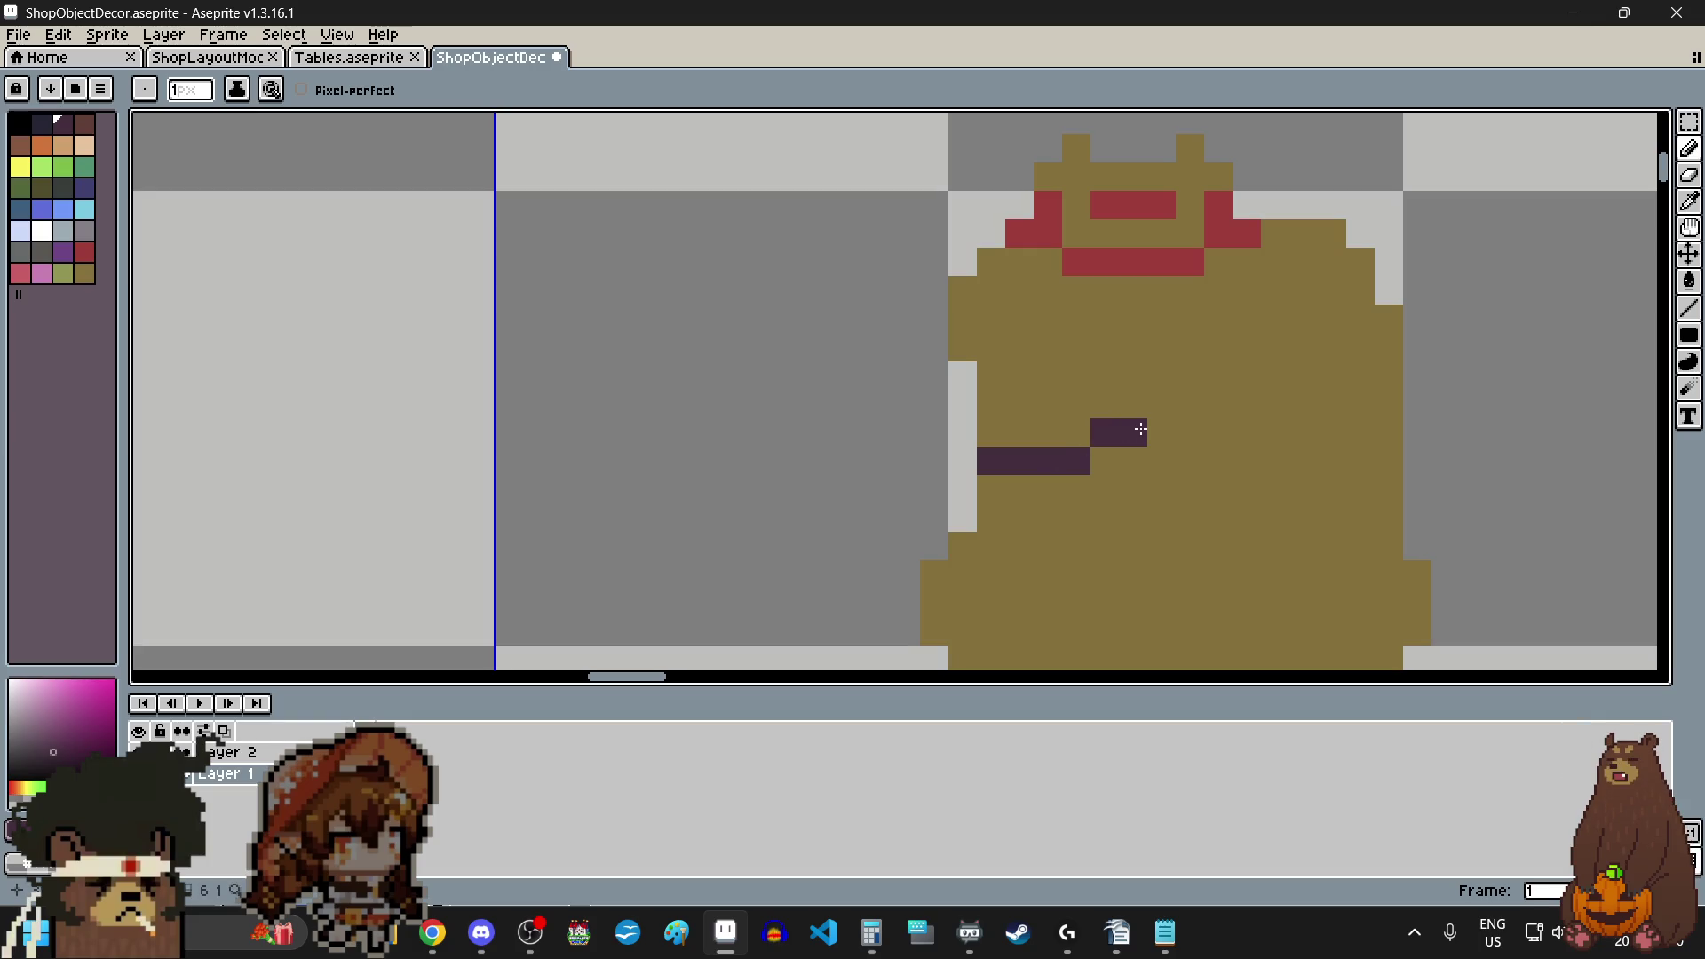
scroll(1140, 430, "down", 3)
scroll(1189, 440, "up", 1)
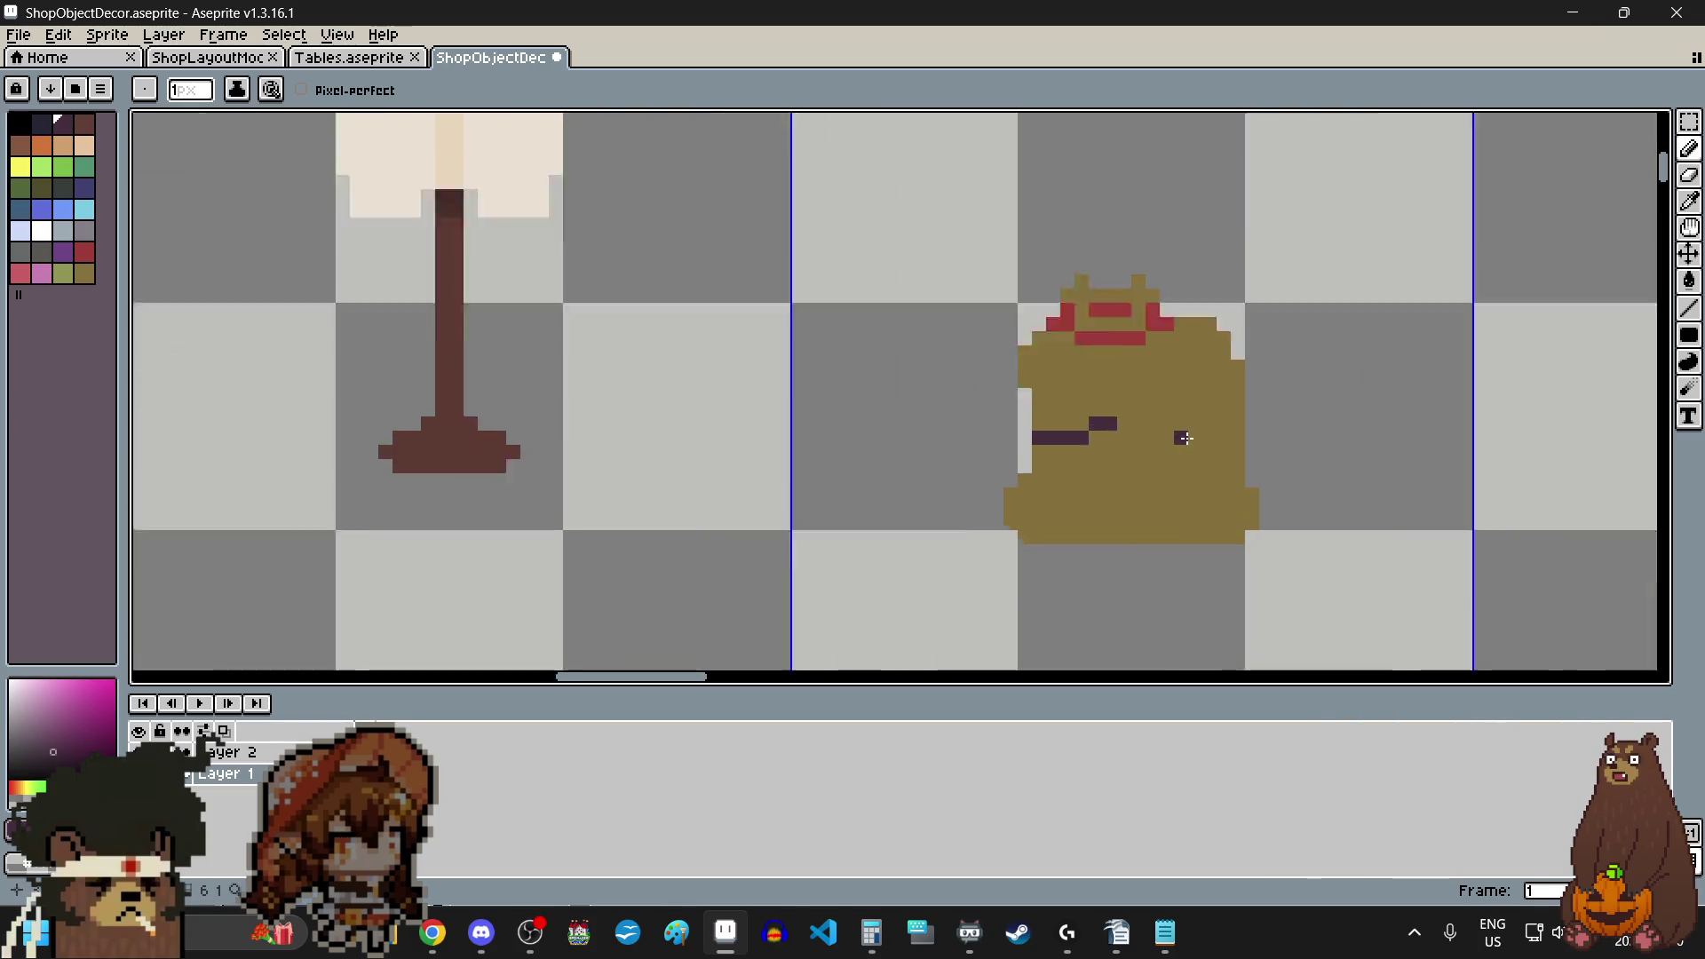
scroll(1221, 493, "up", 1)
left_click(1237, 482)
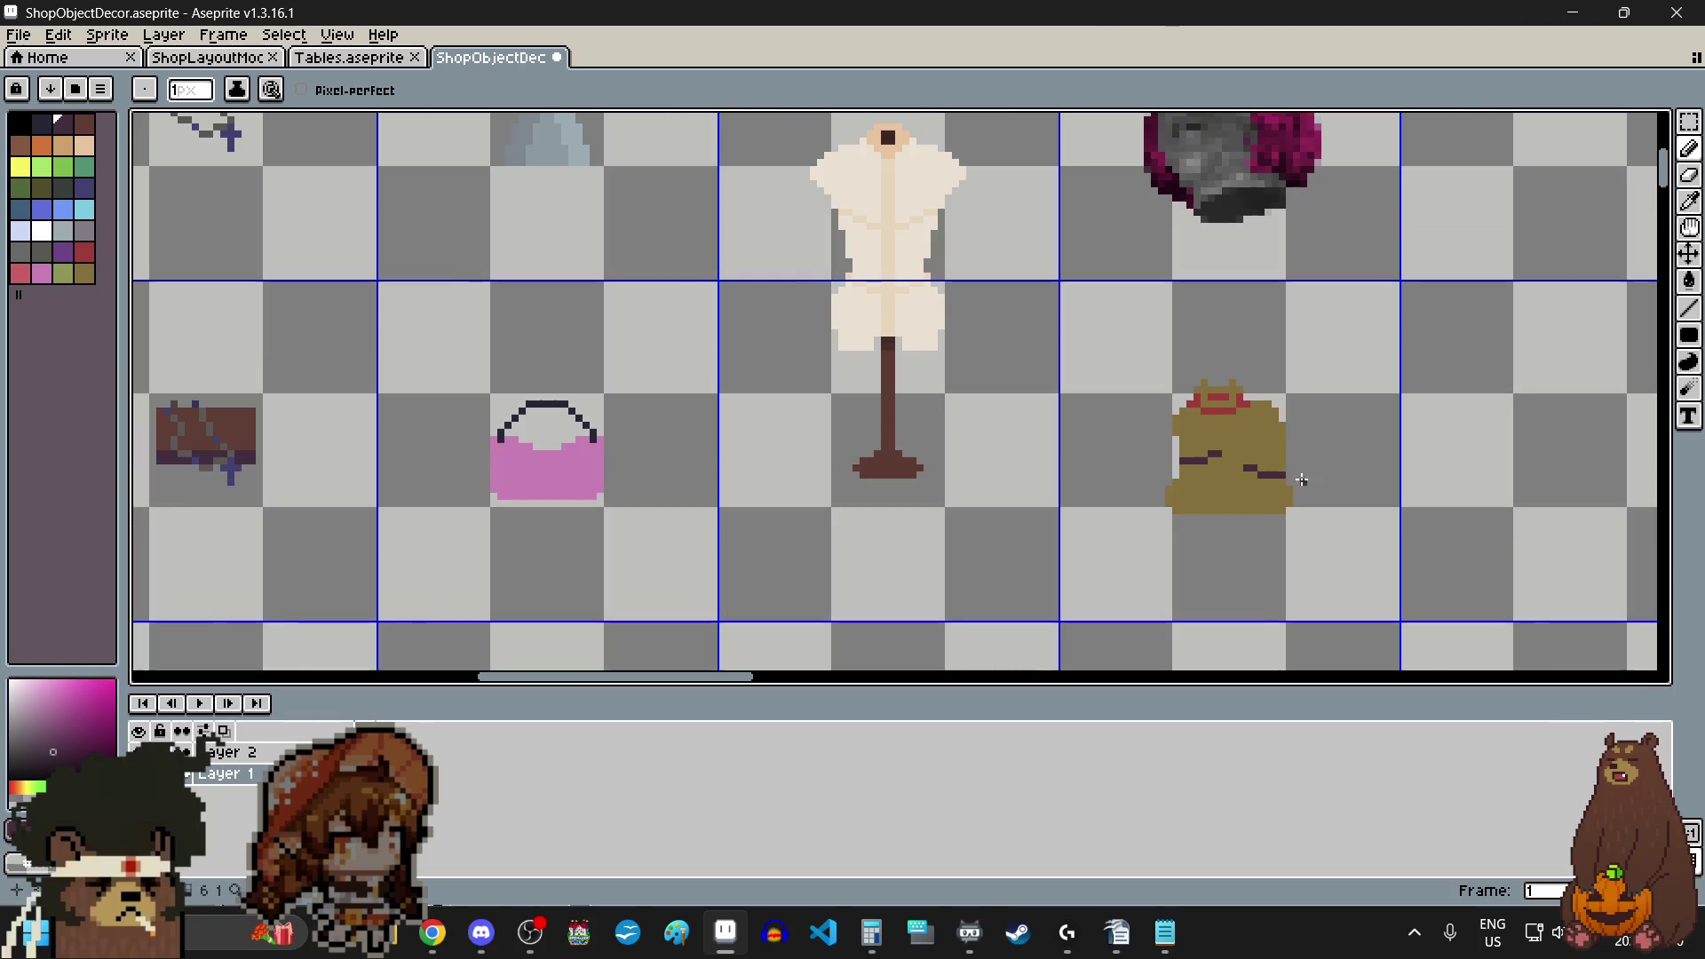
scroll(1299, 478, "down", 3)
scroll(1333, 507, "up", 1)
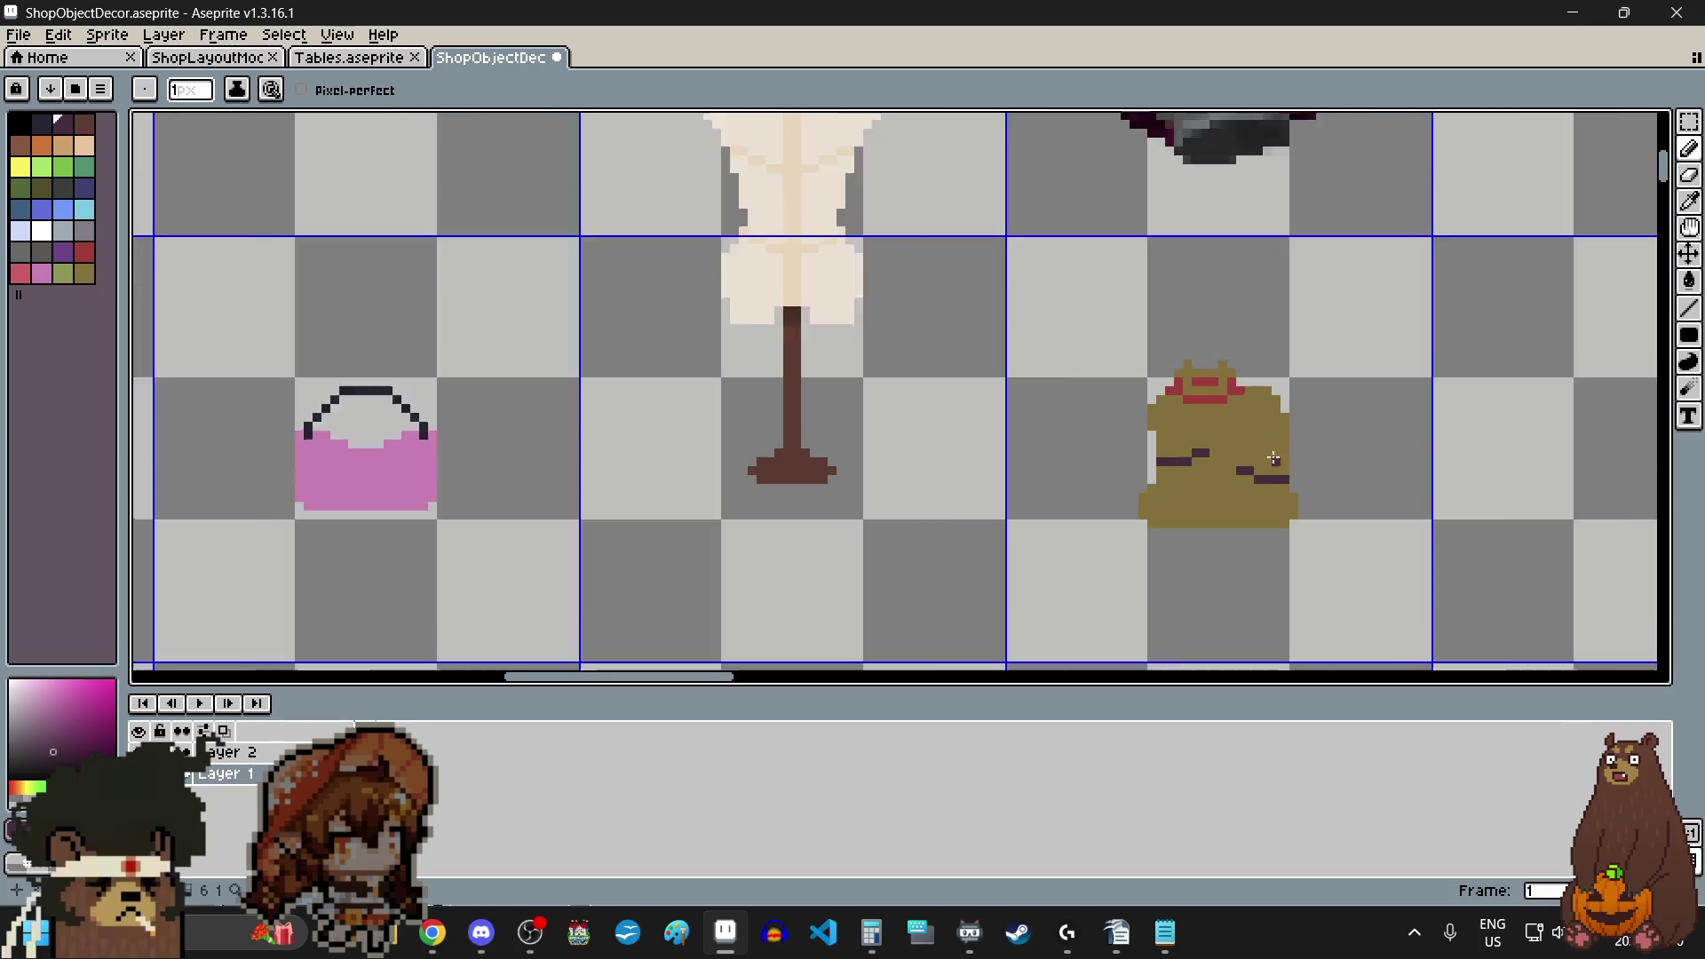
scroll(1398, 534, "up", 3)
scroll(1483, 579, "down", 3)
scroll(1472, 573, "down", 3)
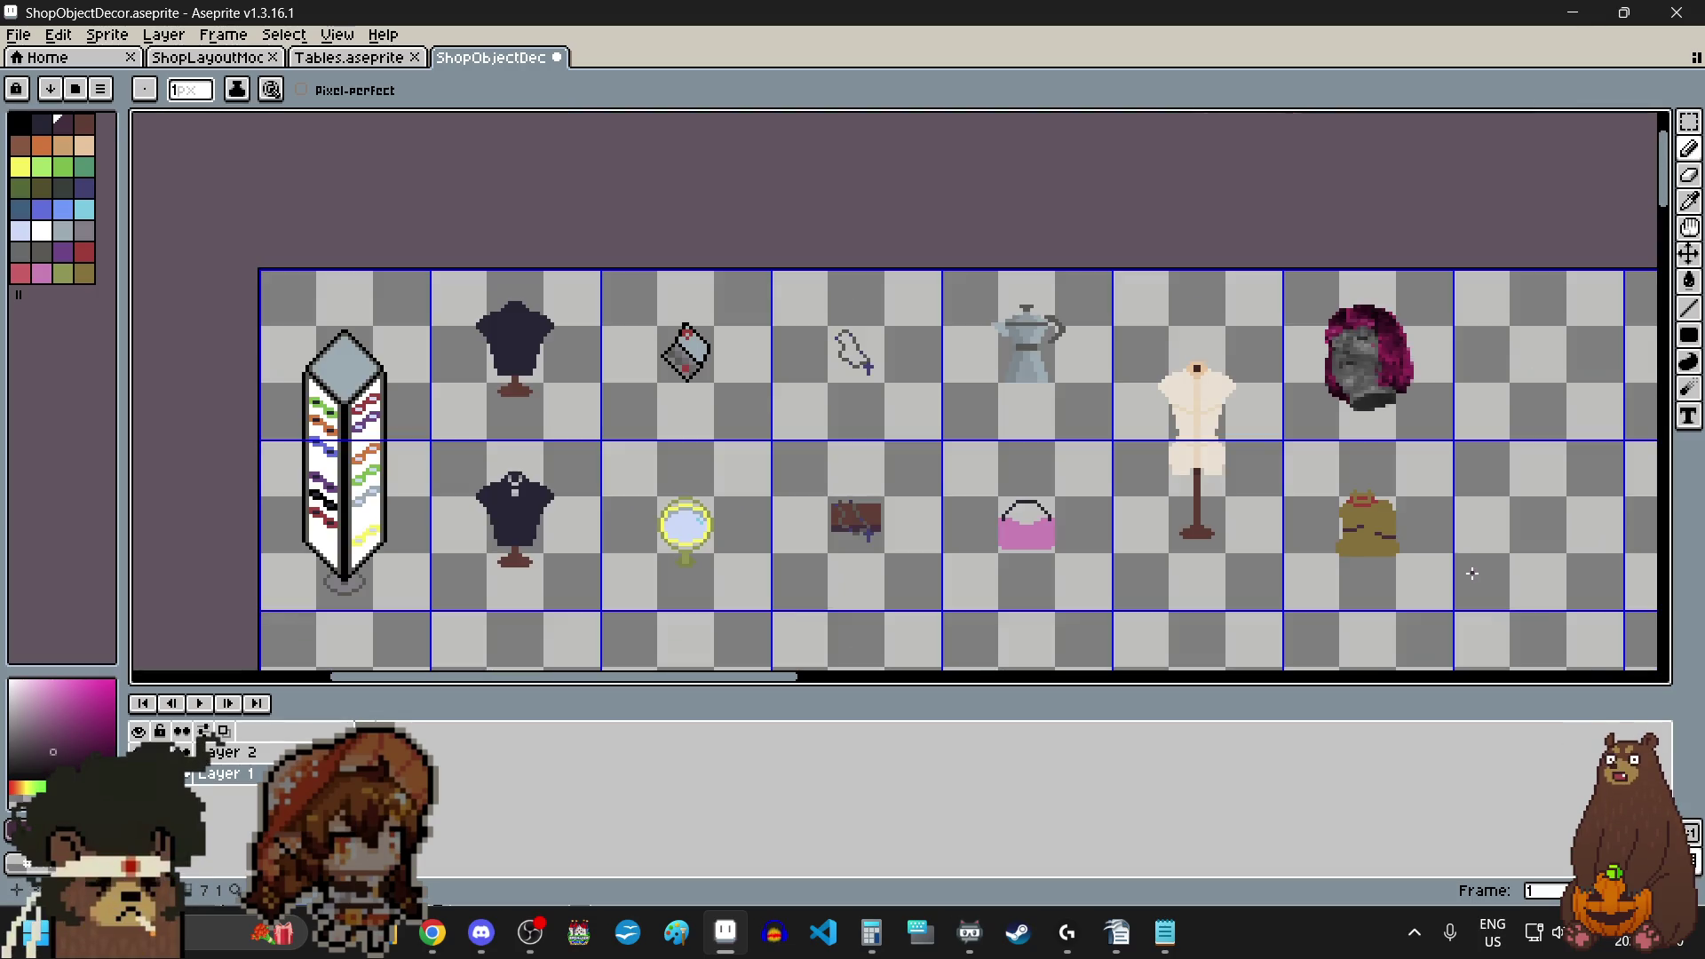
scroll(1472, 573, "up", 1)
scroll(1370, 578, "up", 1)
scroll(1371, 579, "up", 1)
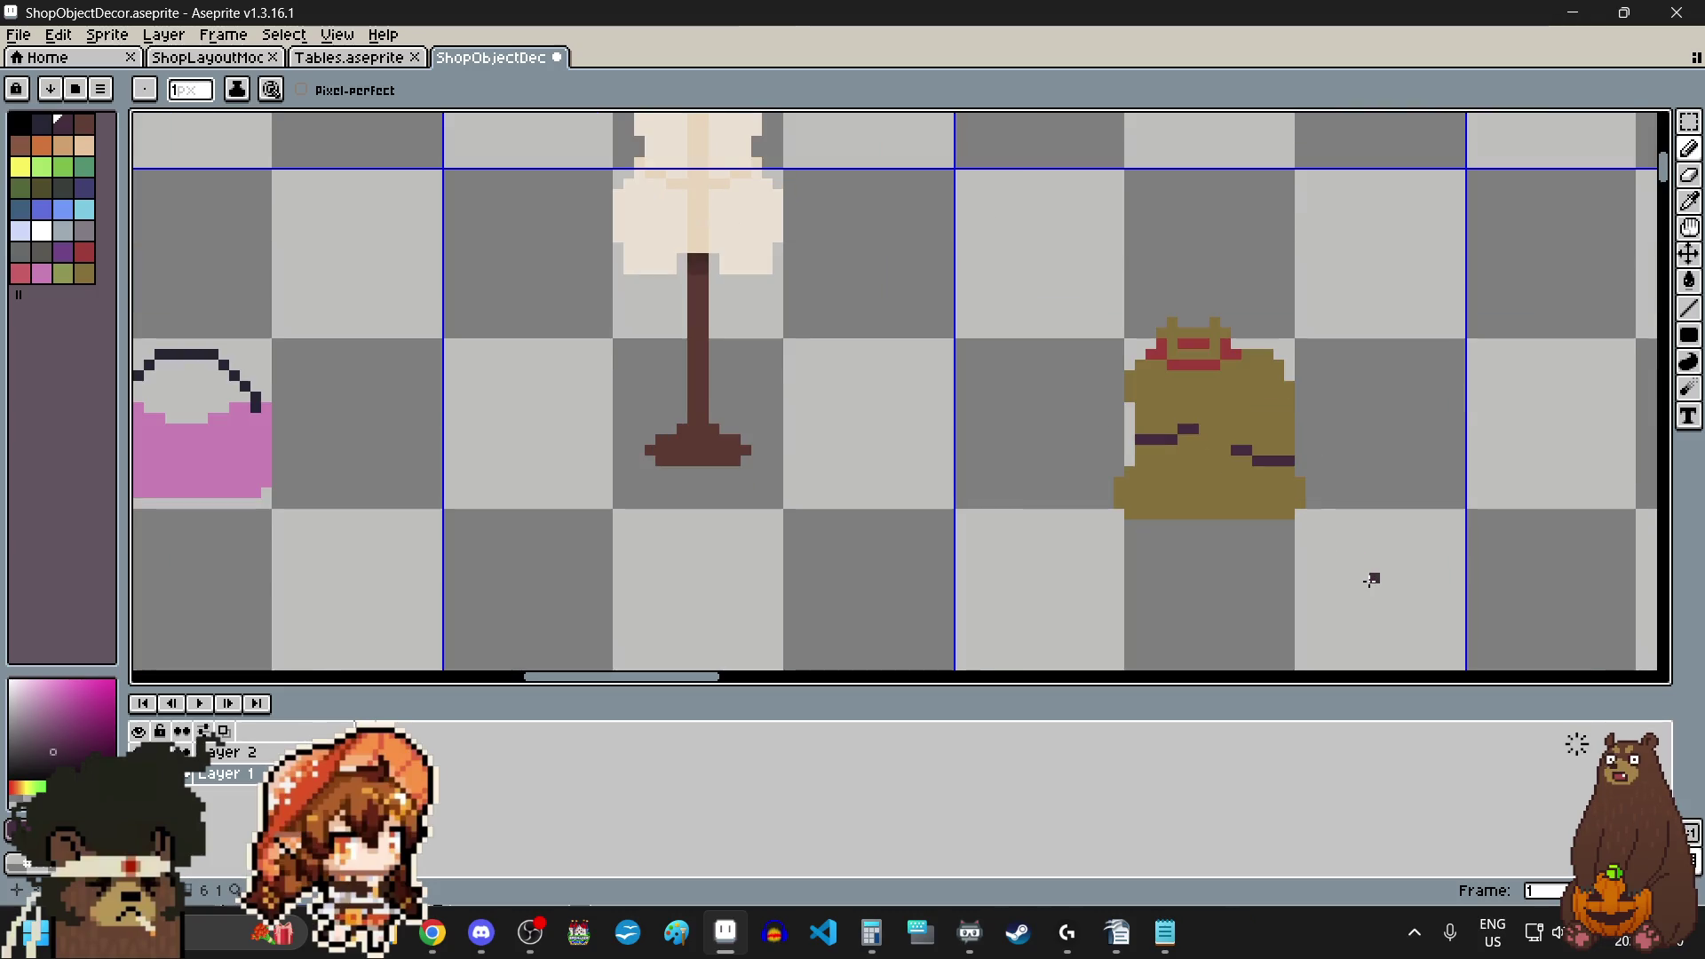
scroll(1370, 578, "up", 1)
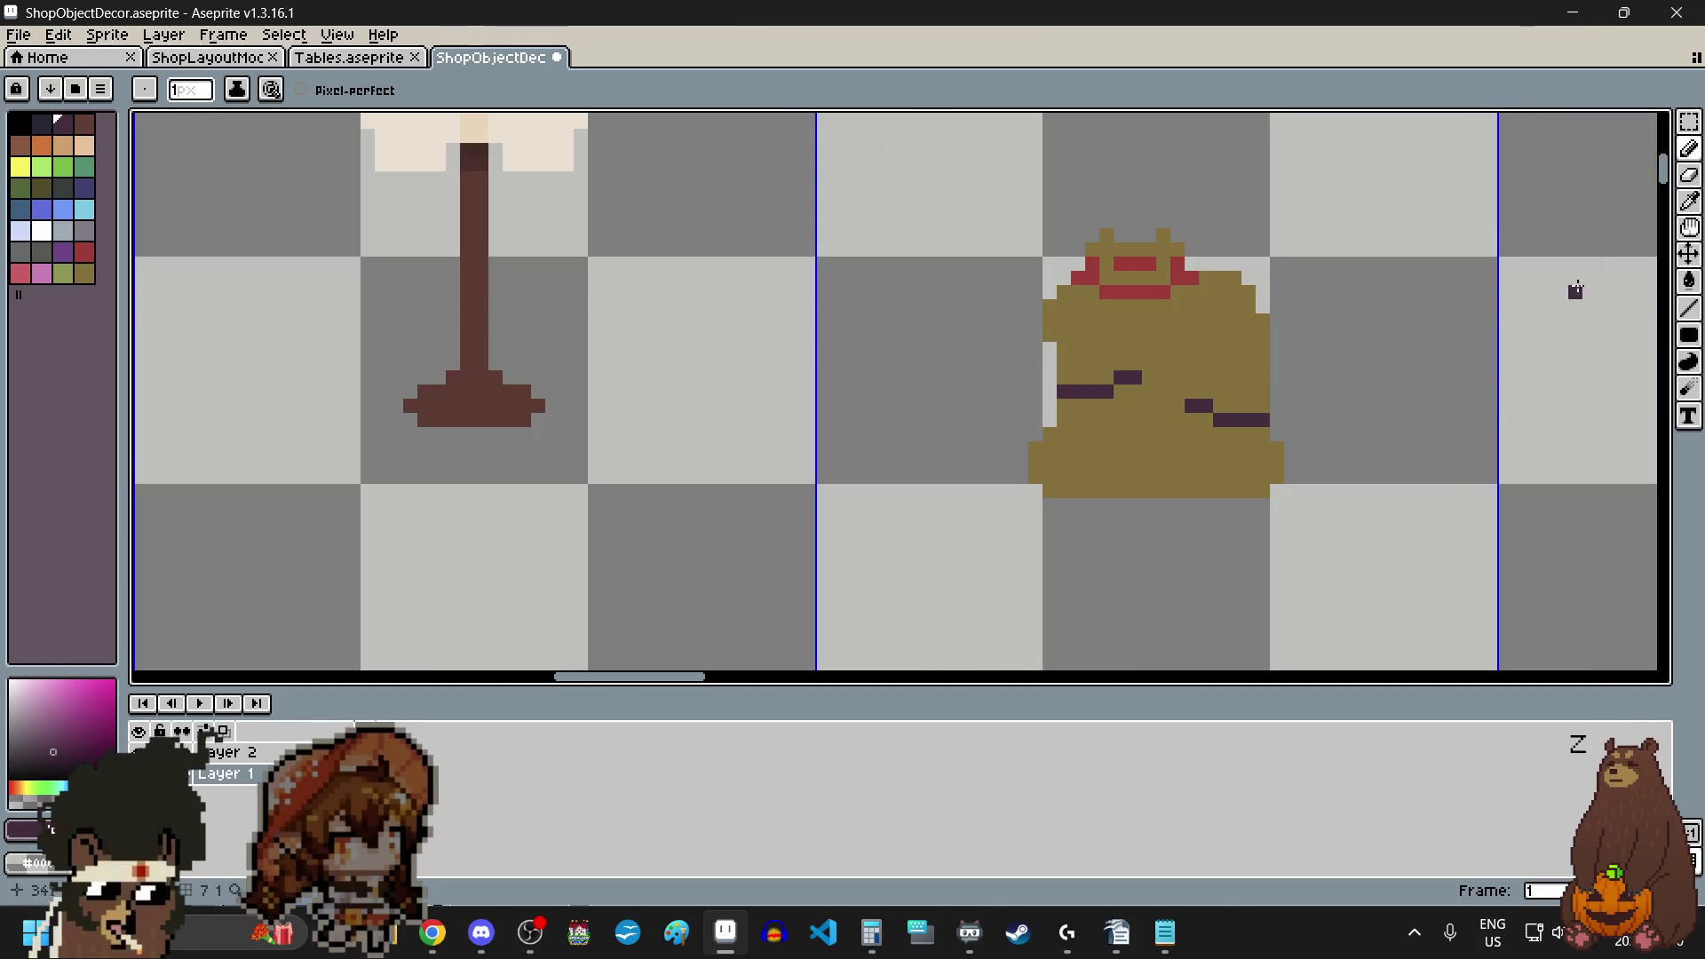
- Save the ShopObjectDecor sheet via File > Save and close the Aseprite window
left_click(1689, 121)
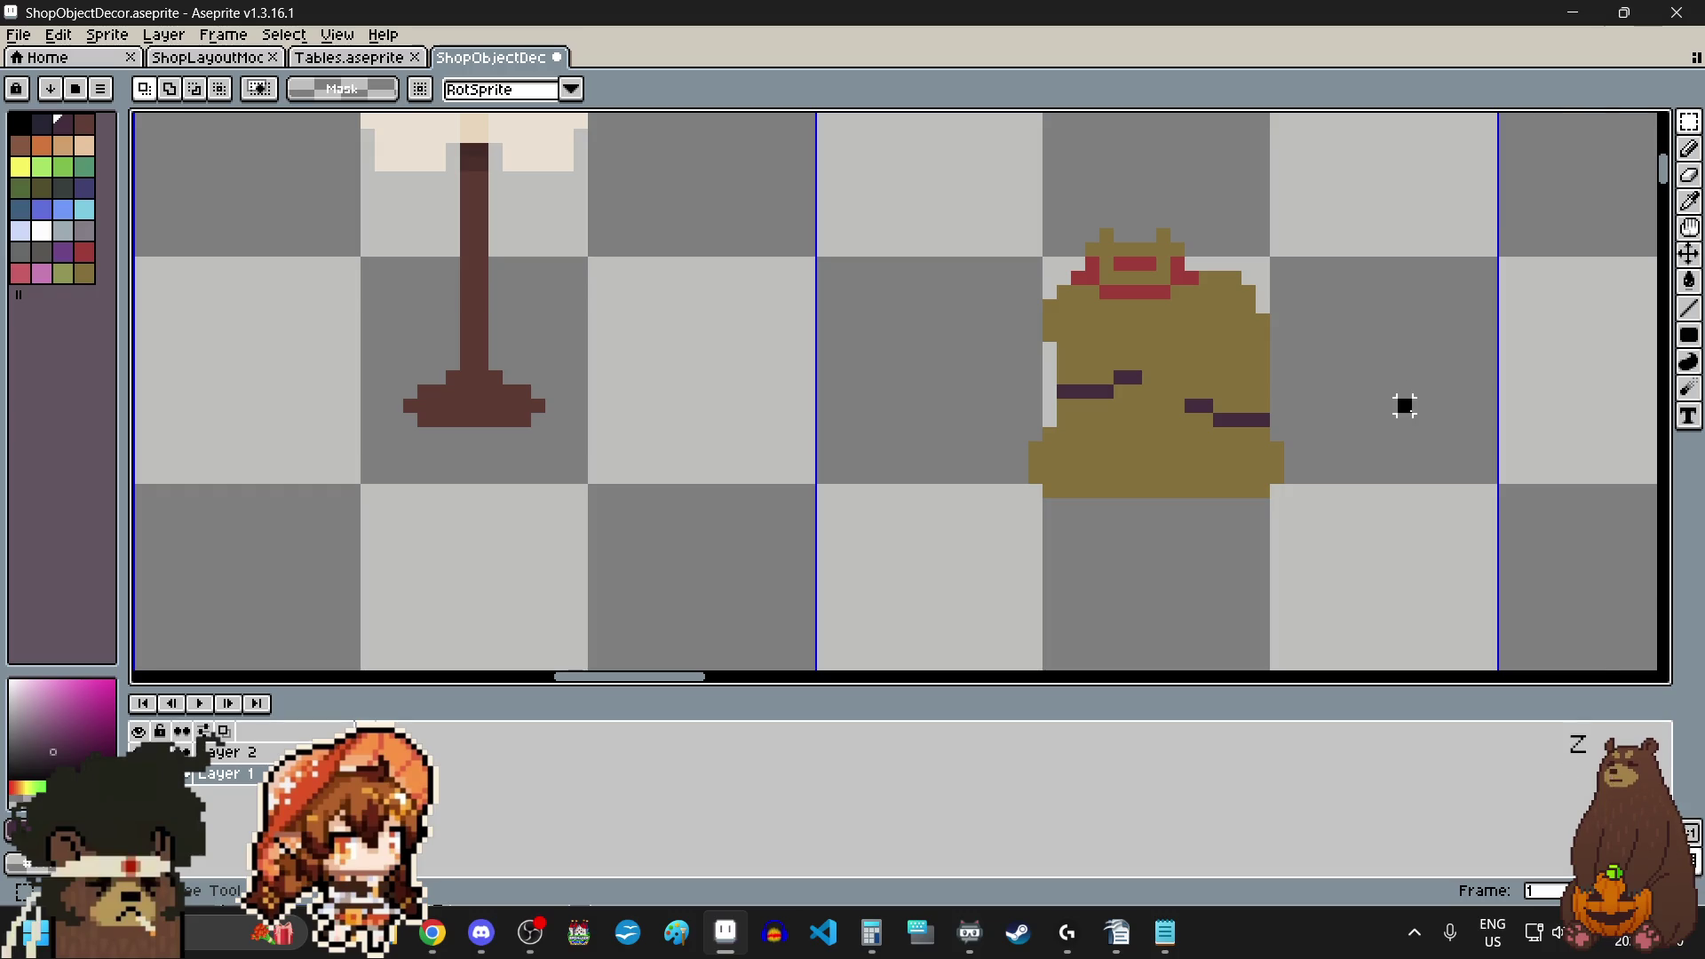
scroll(1429, 479, "down", 2)
scroll(1429, 479, "down", 1)
scroll(1379, 446, "right", 2)
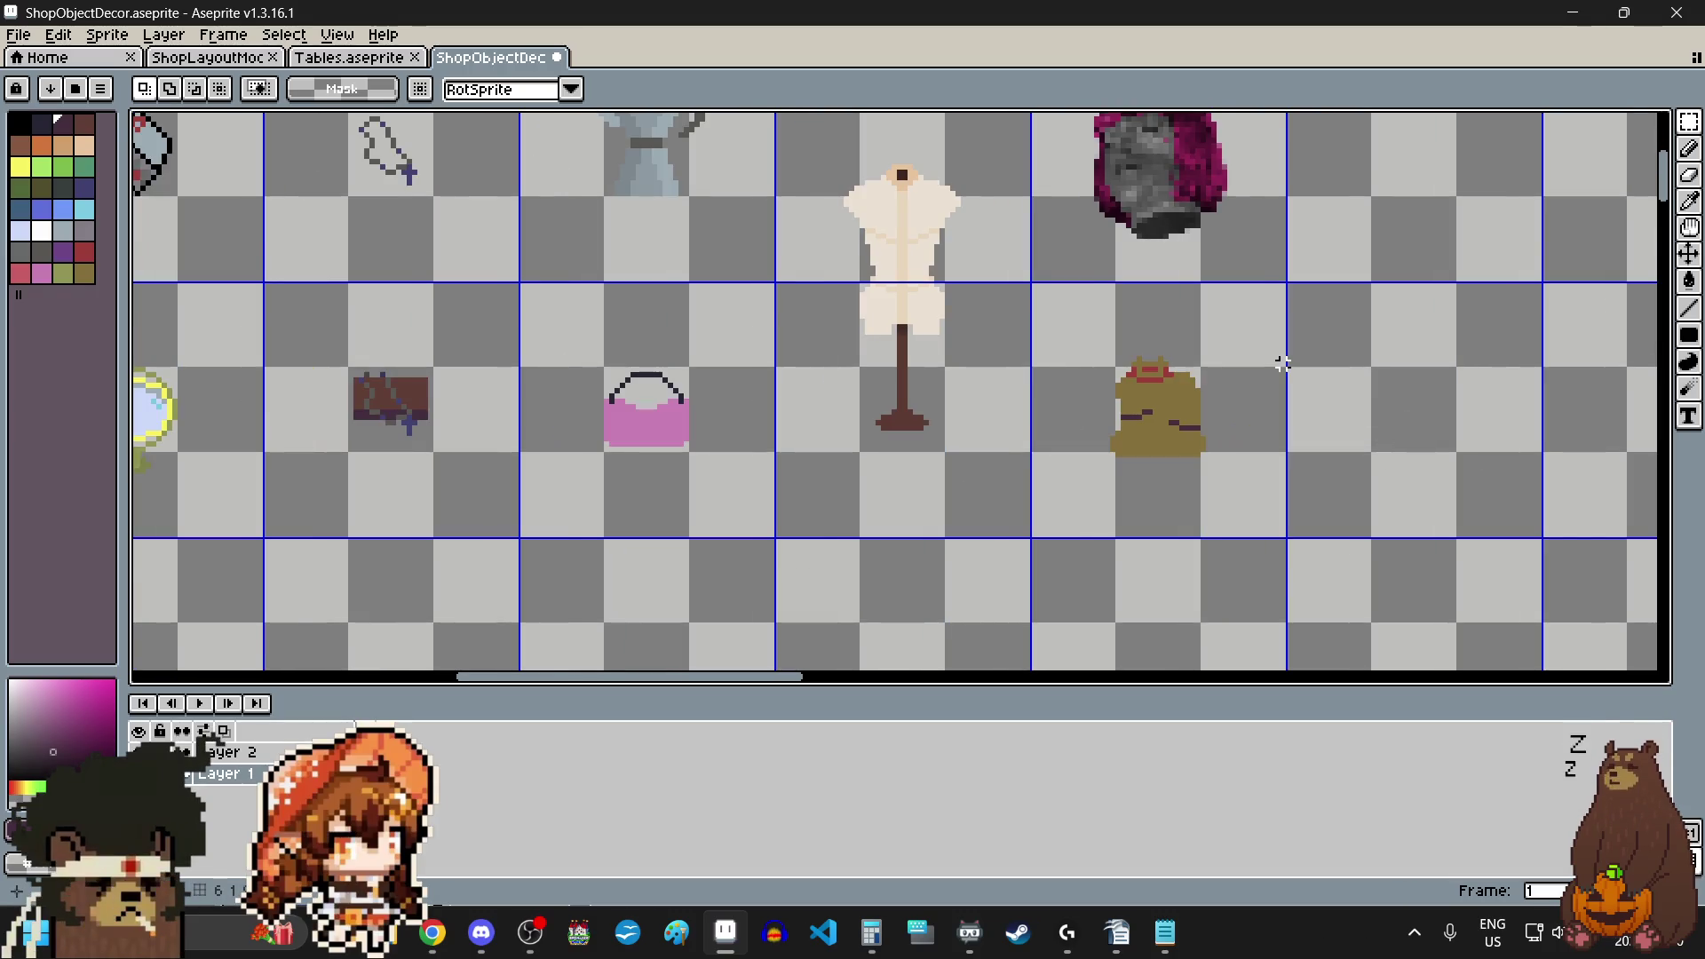
scroll(1279, 363, "up", 1)
left_click(18, 34)
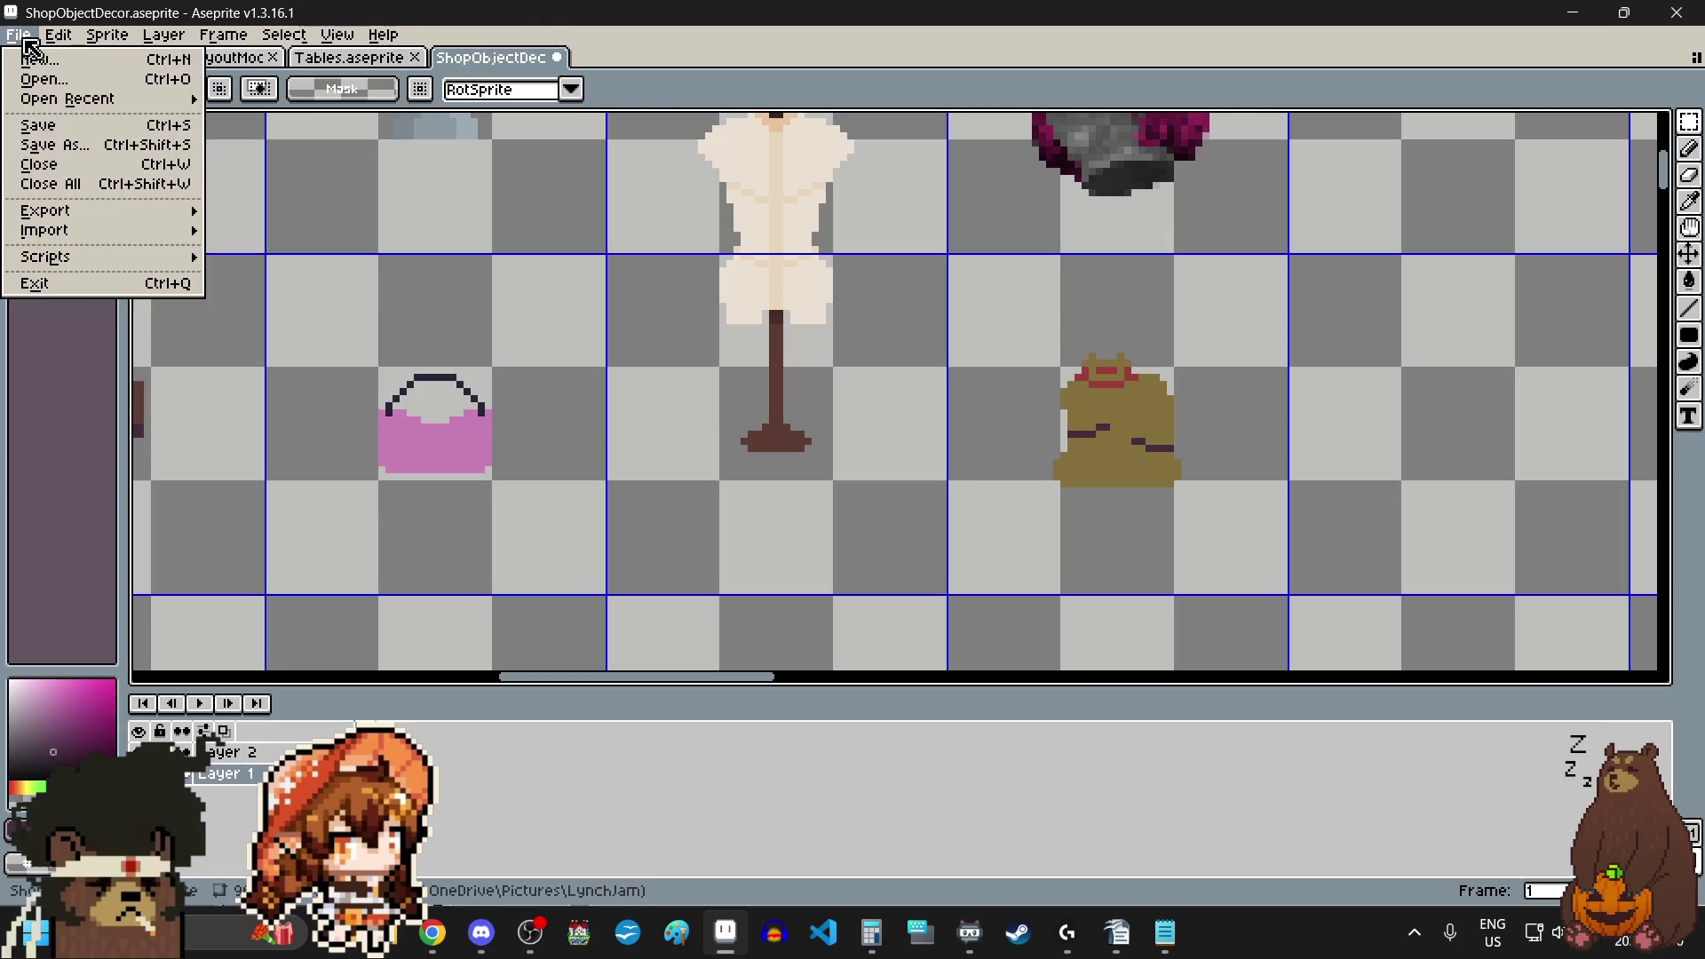
left_click(40, 129)
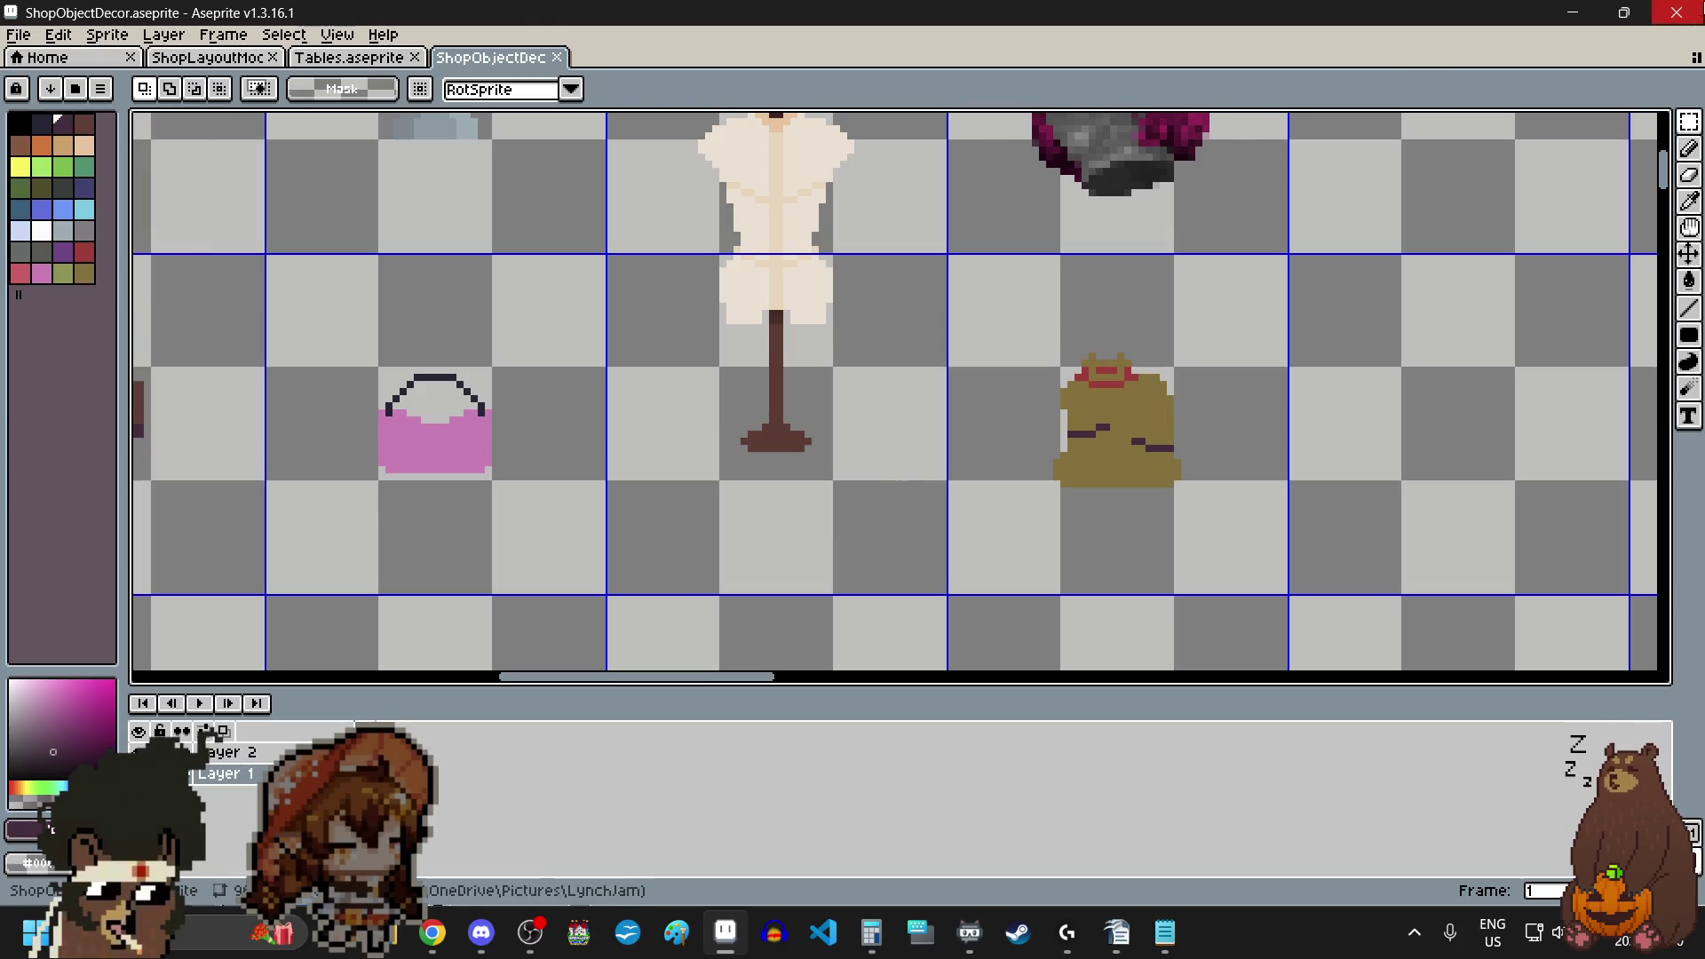
left_click(1677, 13)
left_click(1296, 107)
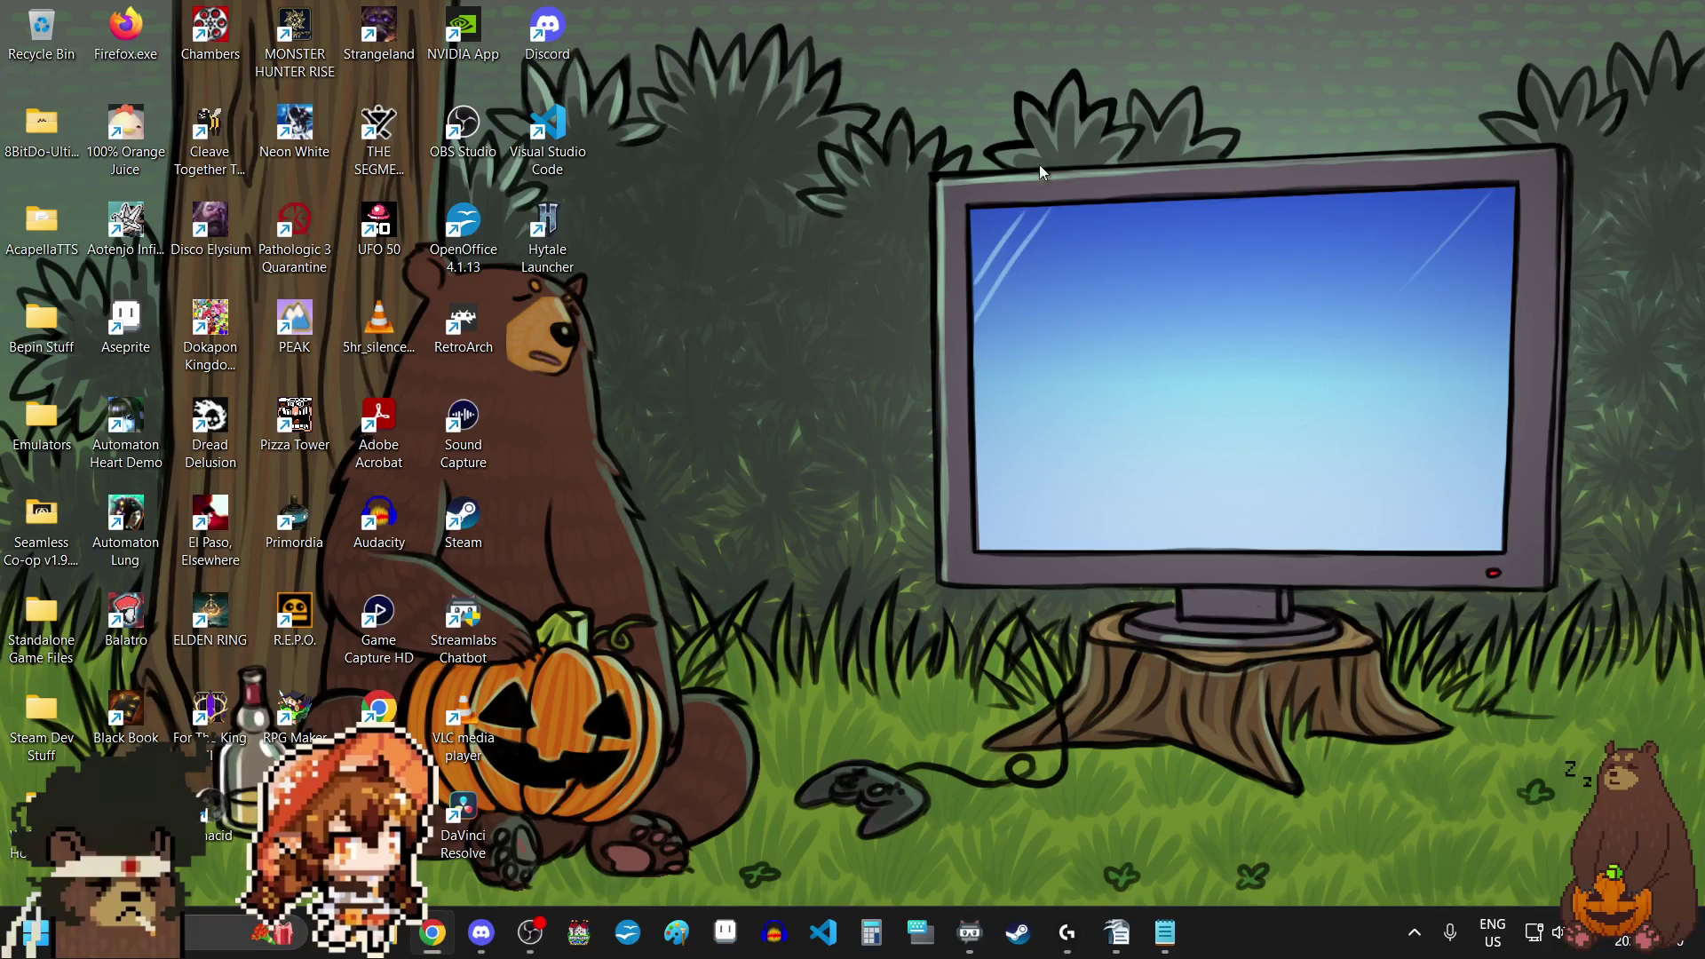